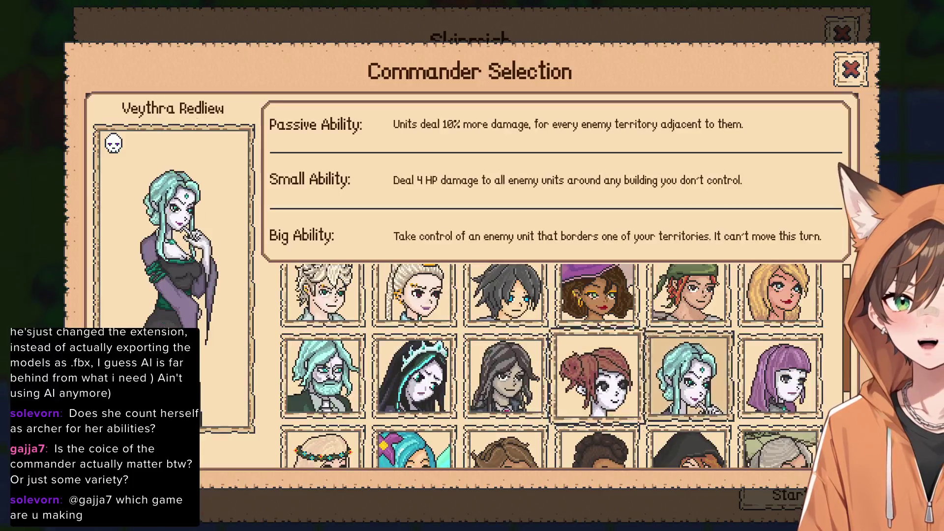
# Choose Talos Nightshade as the commander, glance at Delyra Threnn's abilities, and close the selection
pyautogui.scroll(3, 551, 364)
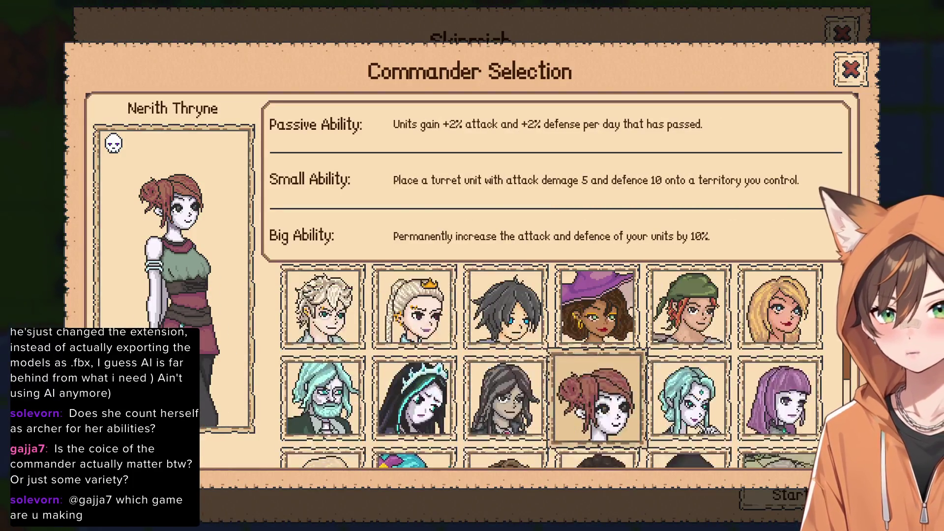
pyautogui.click(323, 308)
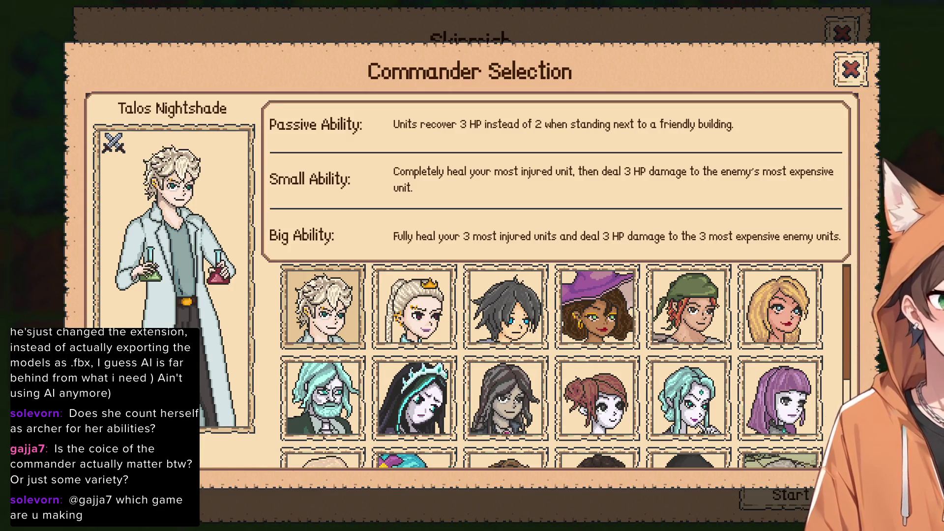
pyautogui.scroll(-1, 551, 366)
pyautogui.click(782, 374)
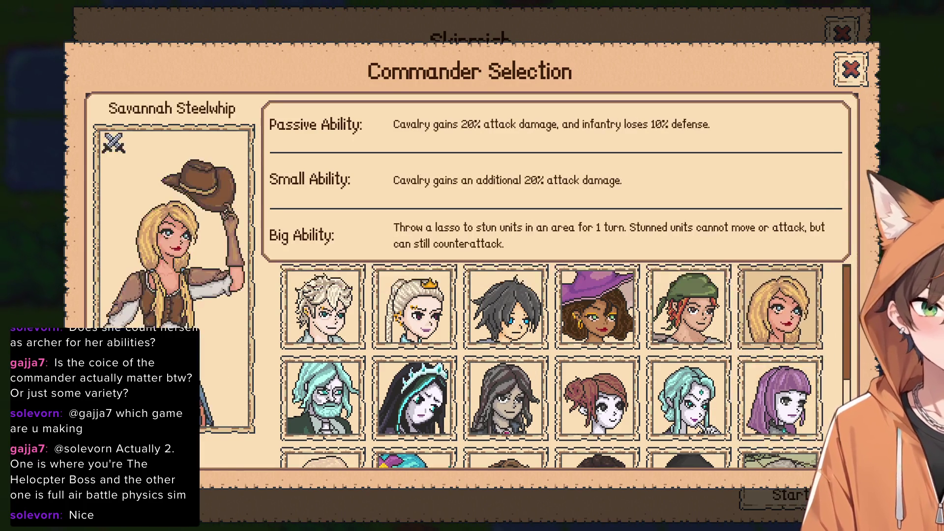
pyautogui.click(851, 69)
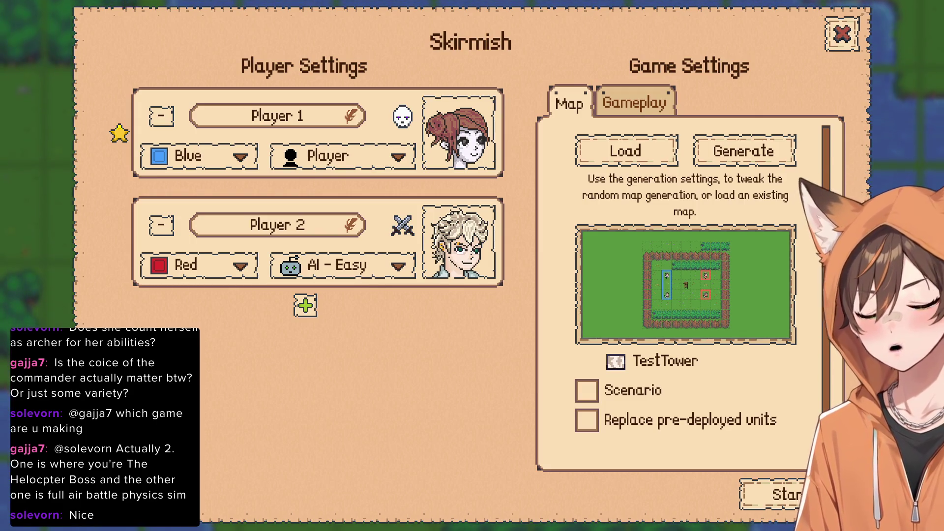
# Reopen Player 2's commander selection and view Reivar Skuggfara's abilities
pyautogui.click(459, 242)
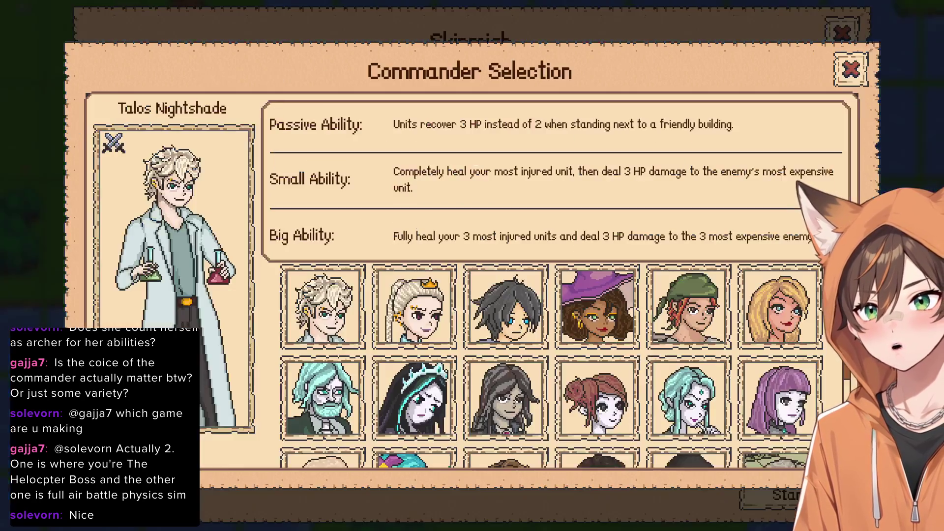
pyautogui.scroll(-2, 555, 344)
pyautogui.click(781, 301)
pyautogui.scroll(-1, 541, 364)
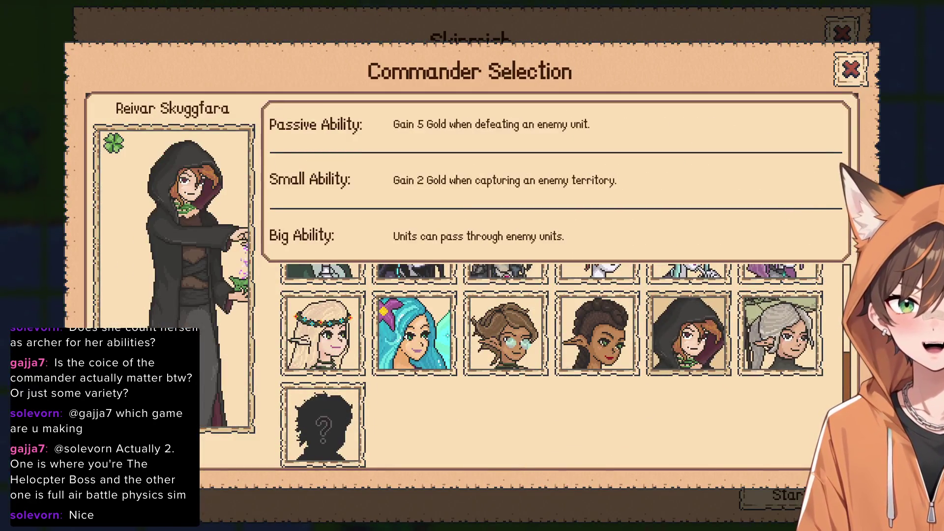
pyautogui.click(689, 335)
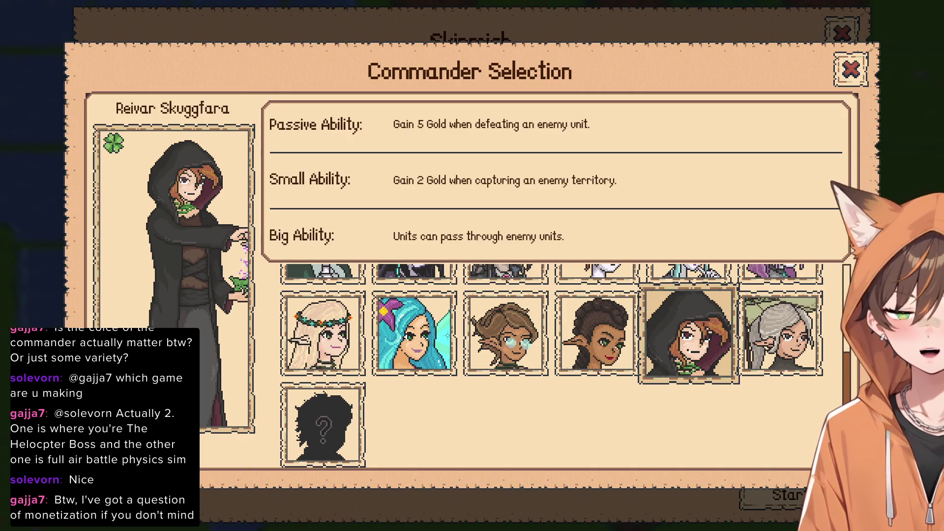
pyautogui.click(780, 334)
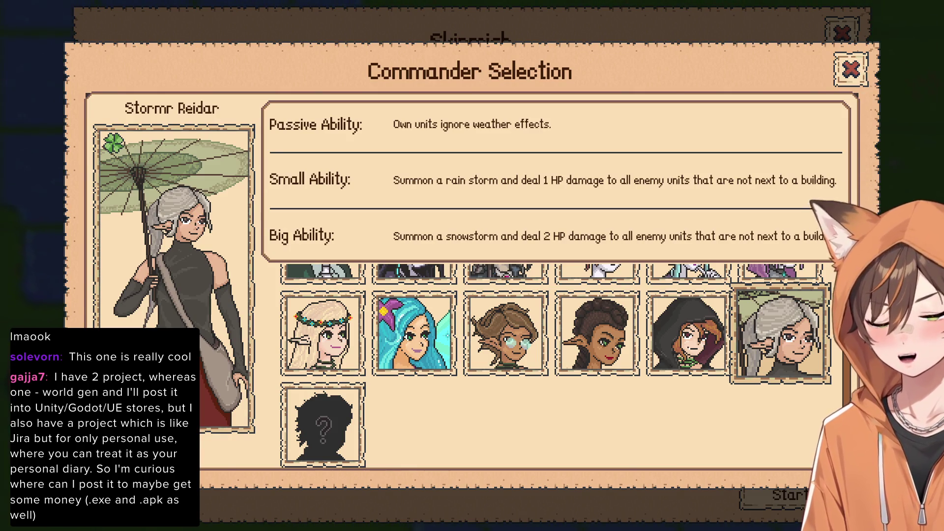
pyautogui.scroll(4, 551, 364)
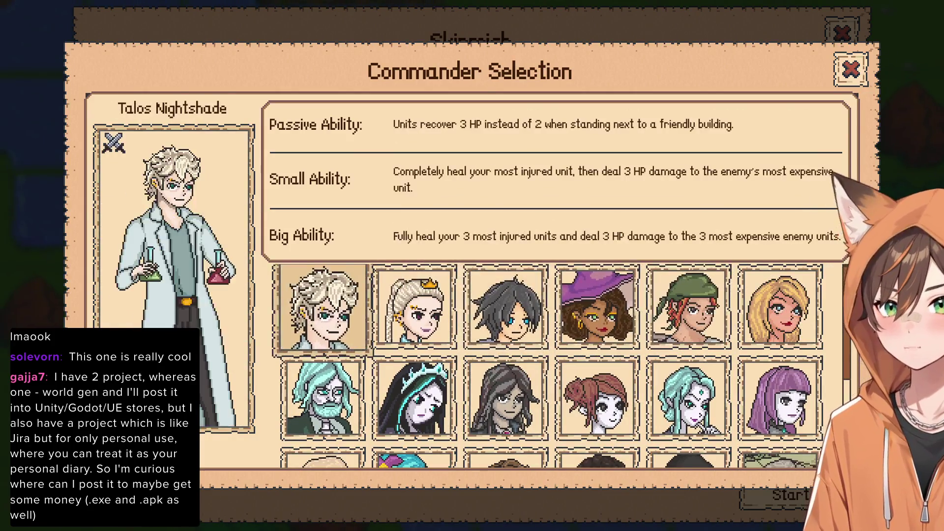
# Browse the commanders' abilities with the arrow keys, from Talos Nightshade through to Saedis Elvheim
pyautogui.scroll(-1, 598, 315)
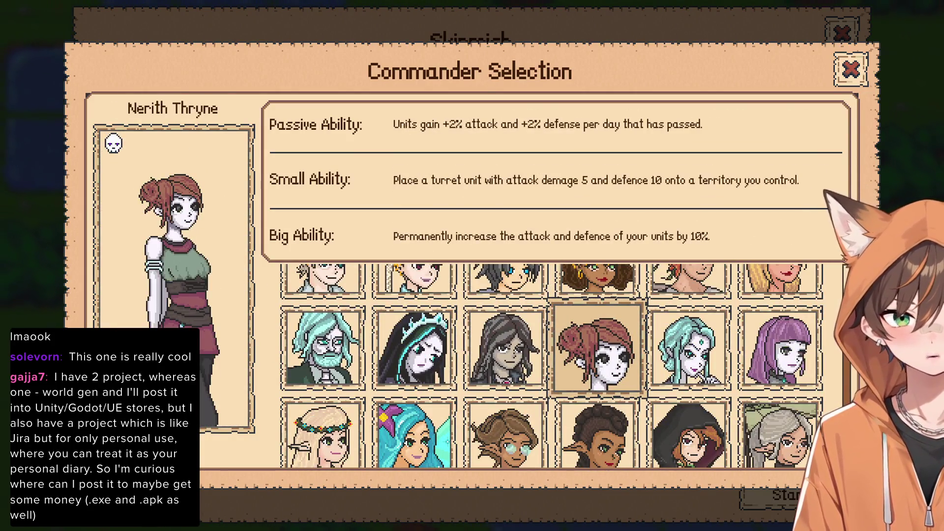
pyautogui.scroll(1, 598, 347)
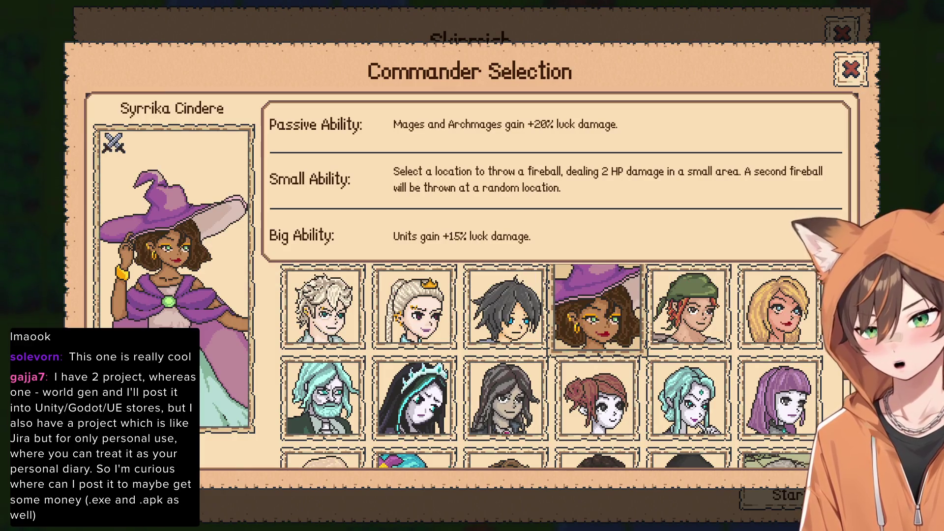
pyautogui.press('Right')
pyautogui.press('Right')
pyautogui.press('Right')
pyautogui.press('Up')
pyautogui.press('Down')
pyautogui.press('Right')
pyautogui.press('Left')
pyautogui.press('Up')
pyautogui.press('Right')
pyautogui.press('Down')
pyautogui.press('Right')
pyautogui.press('Right')
pyautogui.press('Right')
pyautogui.press('Down')
pyautogui.press('Left')
pyautogui.press('Left')
pyautogui.press('Left')
pyautogui.press('Up')
pyautogui.press('Right')
pyautogui.press('Right')
pyautogui.press('Right')
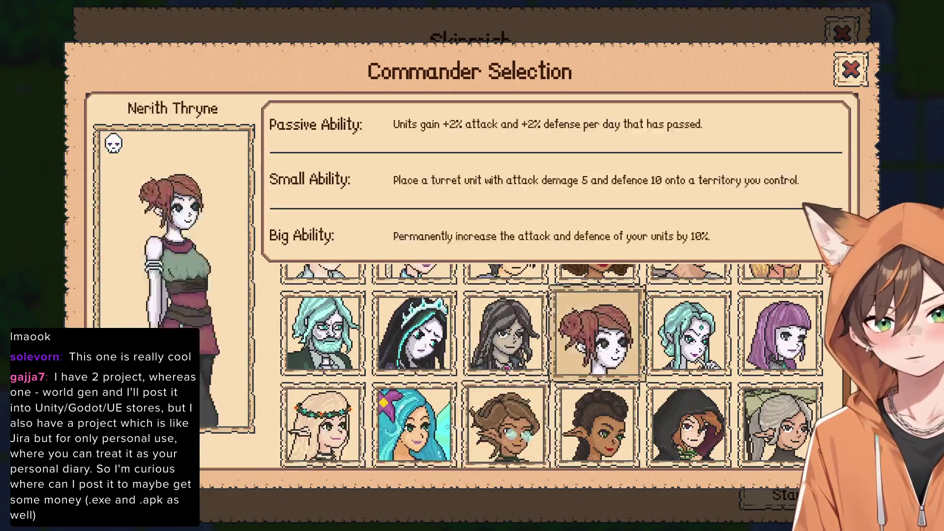
pyautogui.press('Up')
pyautogui.press('Right')
pyautogui.press('Down')
pyautogui.press('Up')
pyautogui.press('Left')
pyautogui.press('Left')
pyautogui.press('Right')
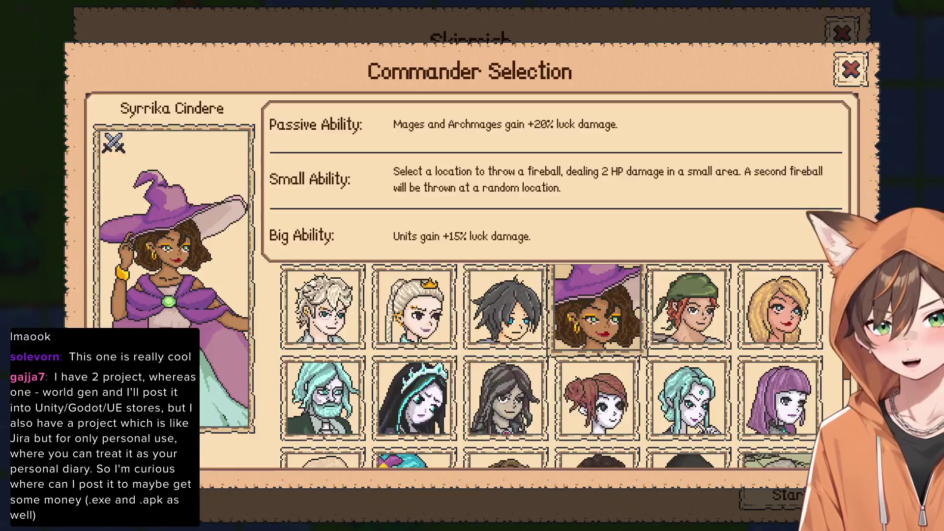
pyautogui.press('Down')
pyautogui.press('Left')
pyautogui.press('Down')
pyautogui.press('Up')
pyautogui.press('Left')
pyautogui.press('Up')
pyautogui.press('Right')
pyautogui.press('Right')
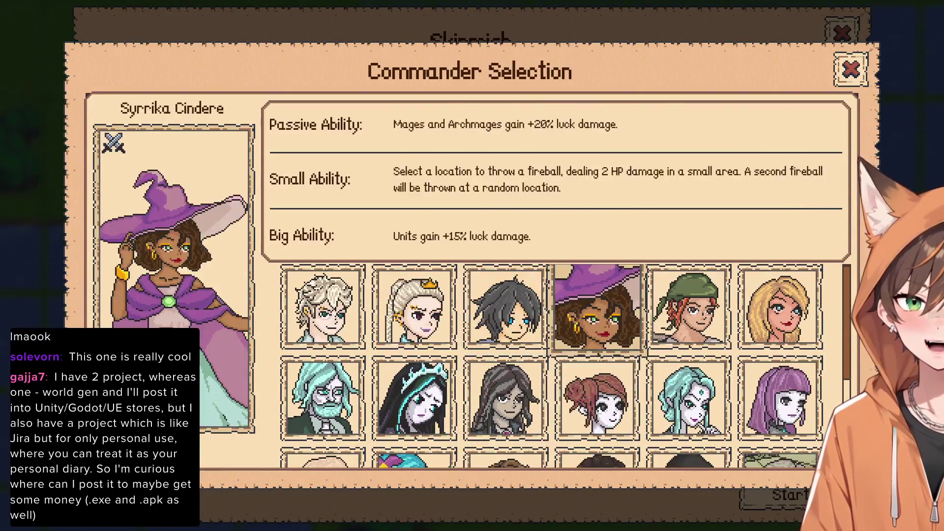
pyautogui.press('Right')
pyautogui.press('Right')
pyautogui.press('Left')
pyautogui.press('Left')
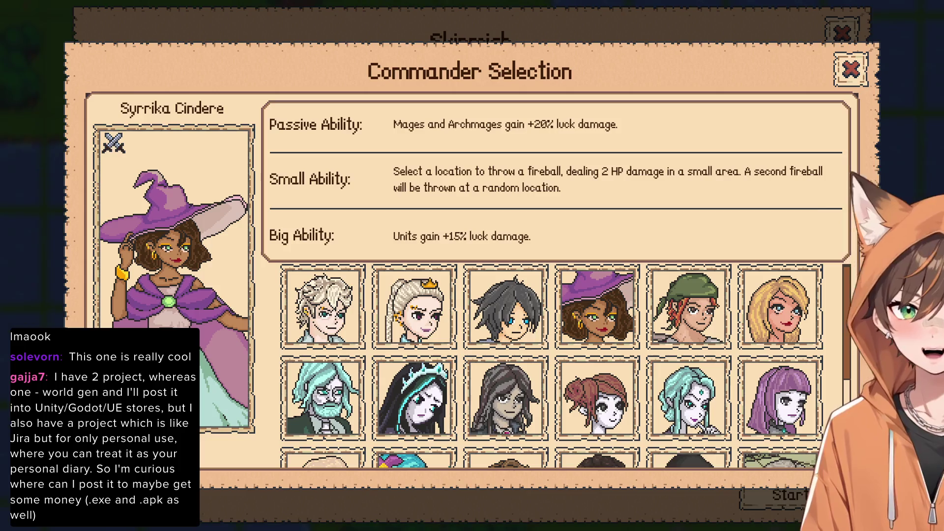
pyautogui.press('Down')
pyautogui.press('Down')
pyautogui.press('Left')
pyautogui.press('Left')
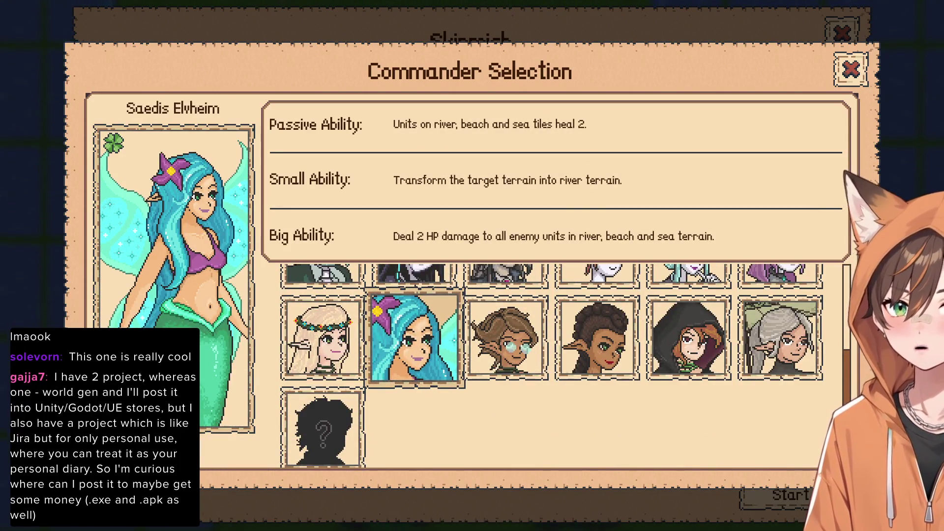
pyautogui.press('Up')
pyautogui.press('Down')
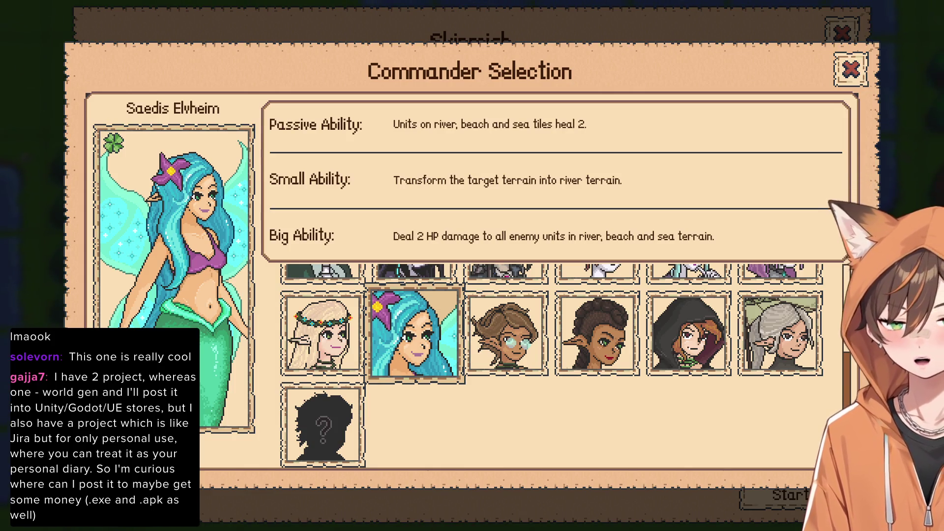
# Close Commander Selection, back to Skirmish setup with Talos Nightshade kept for Player 2
pyautogui.scroll(3, 551, 366)
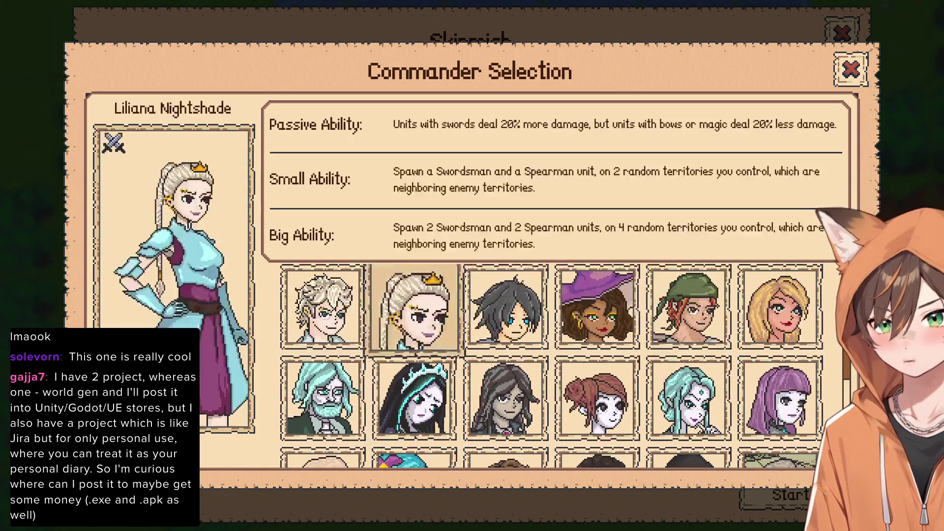
pyautogui.scroll(-3, 689, 308)
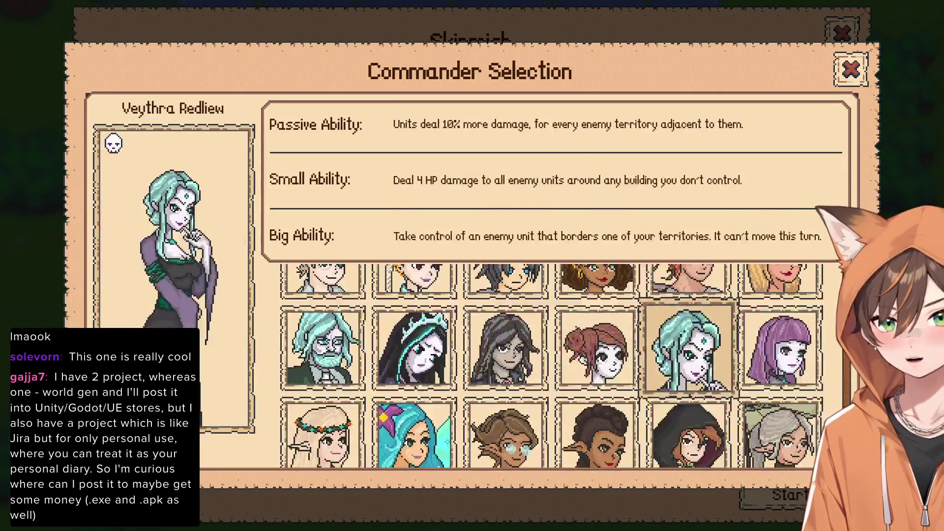
pyautogui.scroll(3, 688, 307)
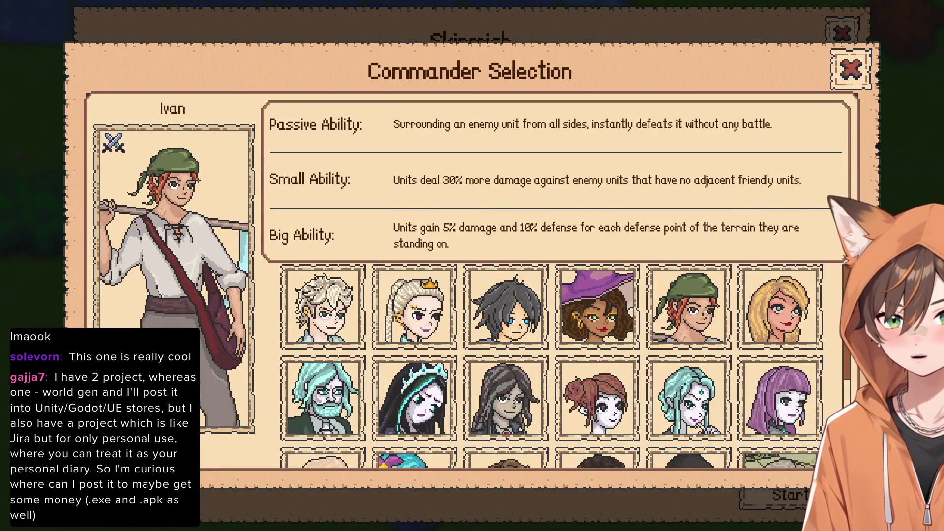
pyautogui.scroll(-2, 674, 351)
pyautogui.scroll(2, 674, 352)
pyautogui.click(851, 69)
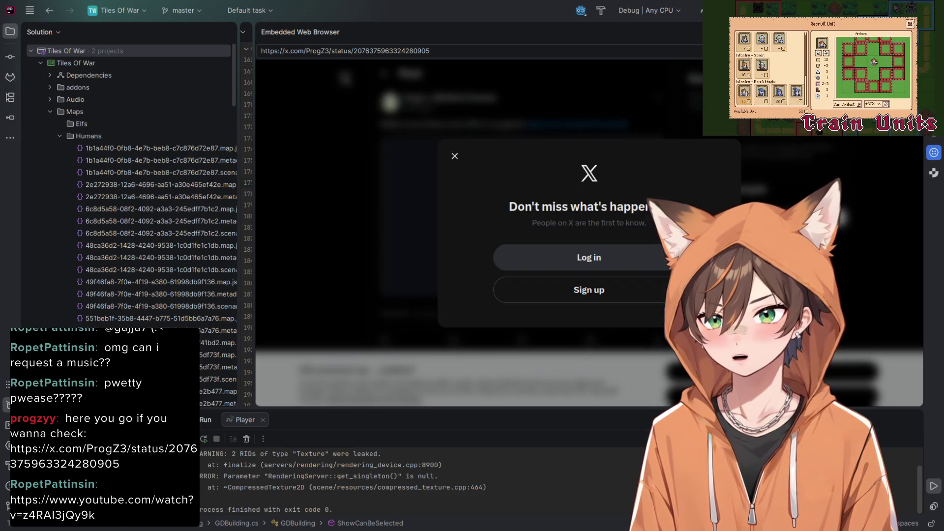
pyautogui.press('Escape')
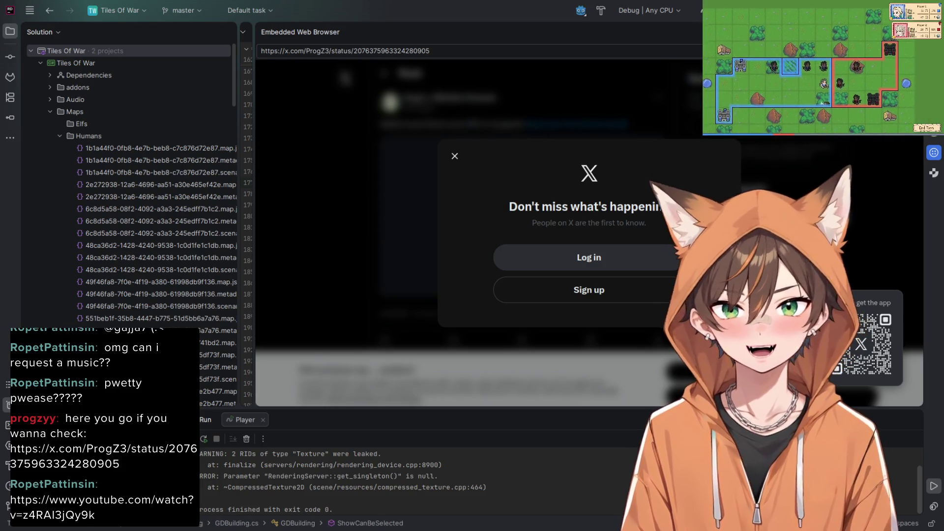
pyautogui.click(344, 50)
# Load the Onsento Steam store page from the pasted link and scroll down to its screenshots
pyautogui.write('https://store.steampowered.com/app/4449570/Onsento/')
pyautogui.press('Return')
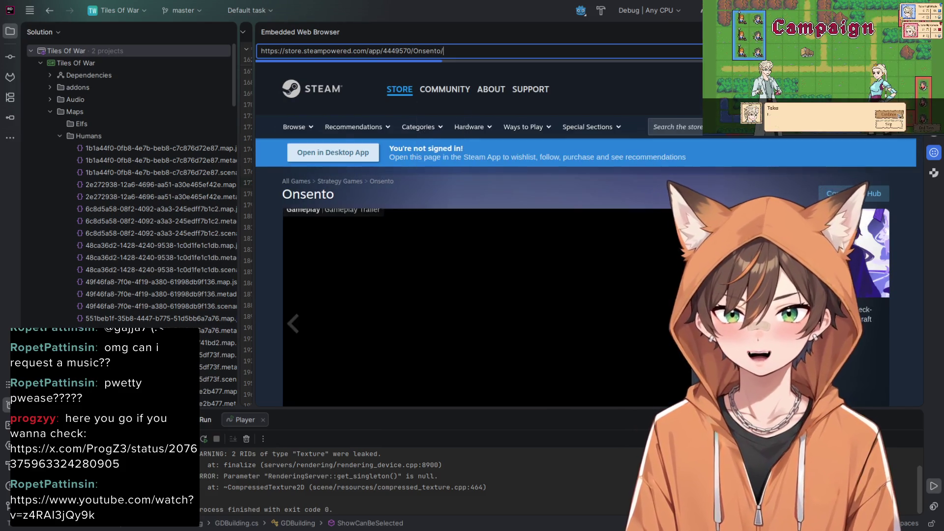
pyautogui.scroll(-2, 482, 233)
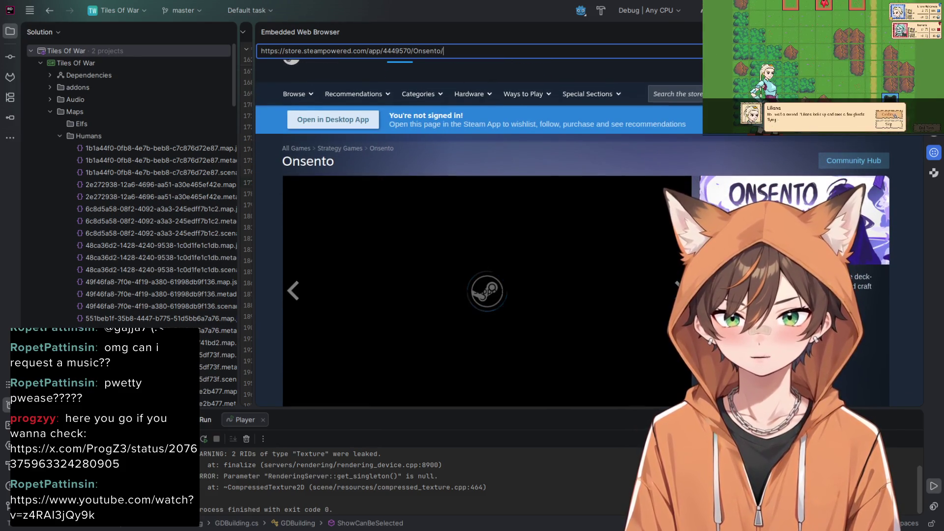
pyautogui.scroll(-2, 482, 234)
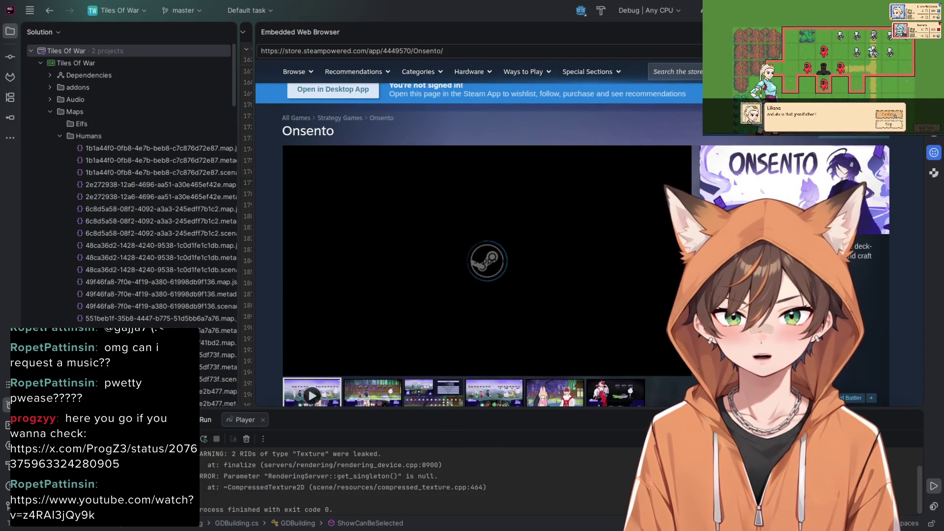
pyautogui.scroll(-1, 487, 231)
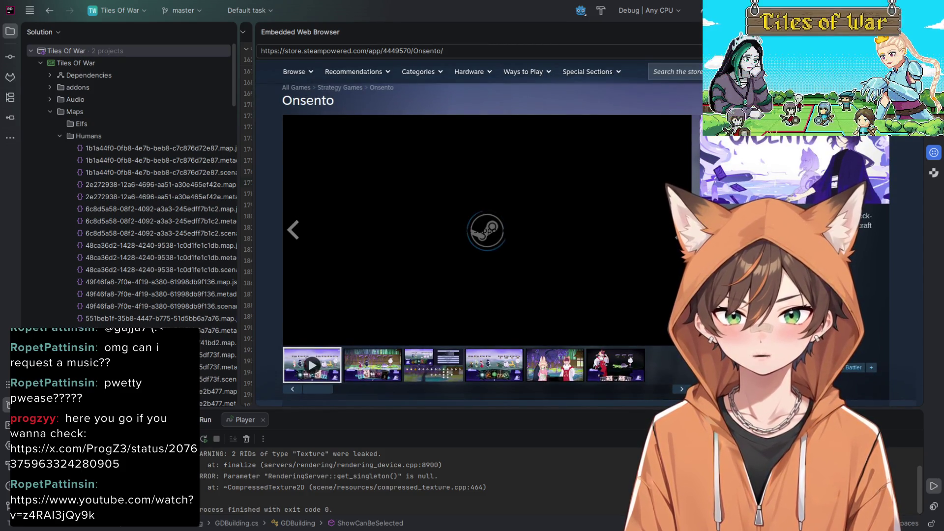
pyautogui.scroll(-1, 487, 231)
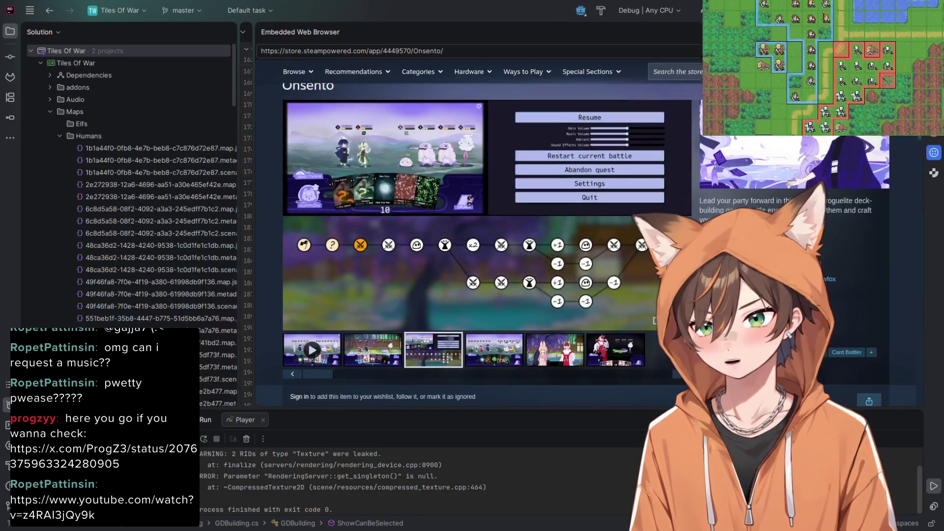
# View the Onsento screenshots in the full gallery, flipping to the last one, then close it
pyautogui.click(487, 214)
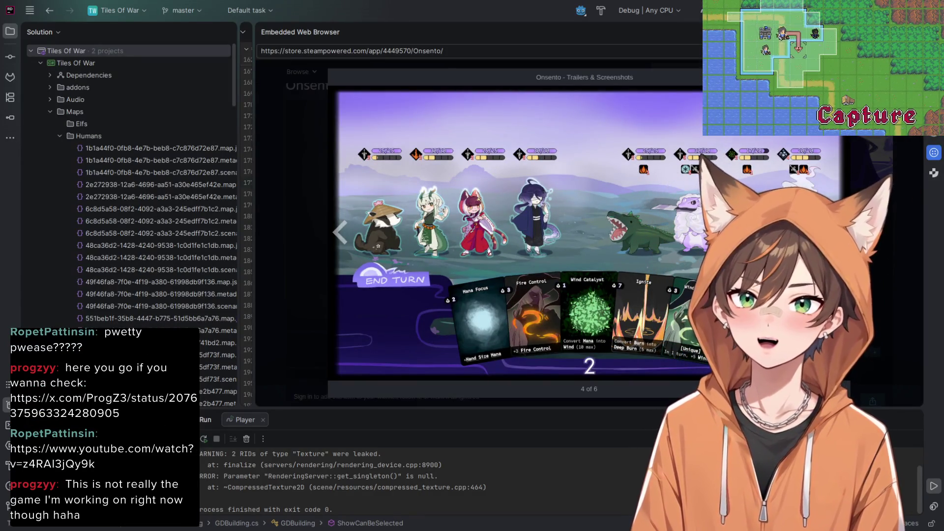
pyautogui.press('Right')
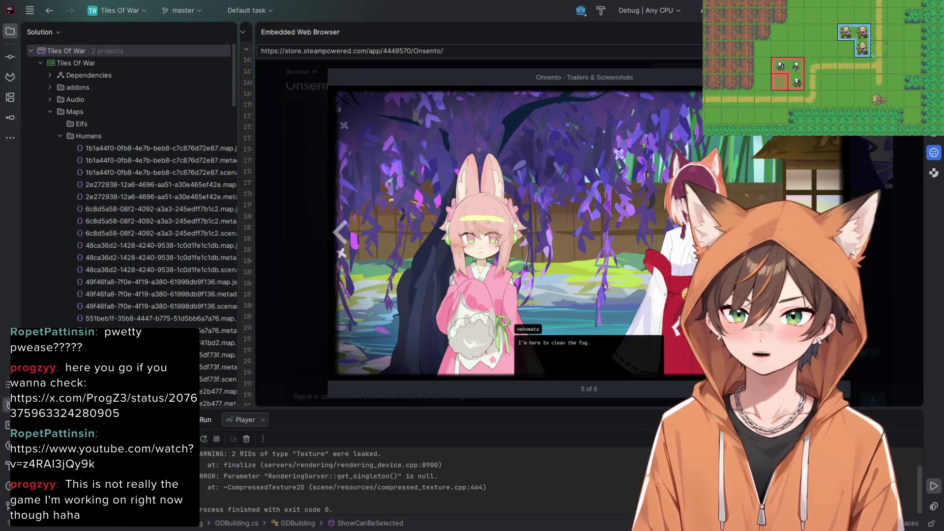
pyautogui.press('Right')
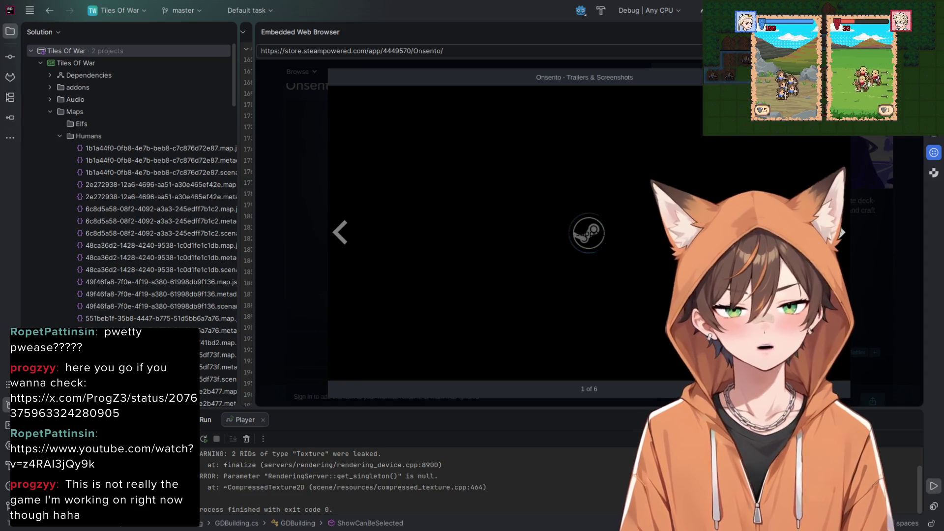
pyautogui.press('Escape')
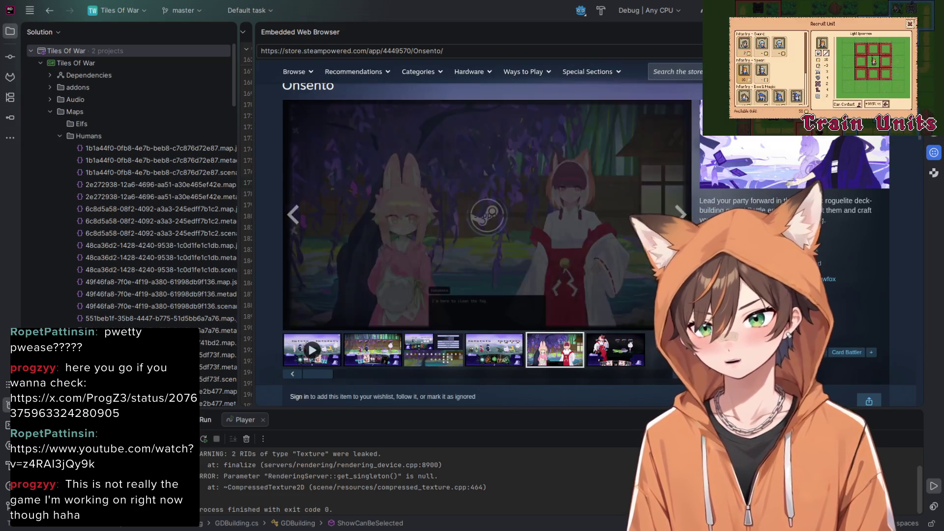
# Select the page's web address and scroll further through the Onsento store page
pyautogui.scroll(-1, 487, 241)
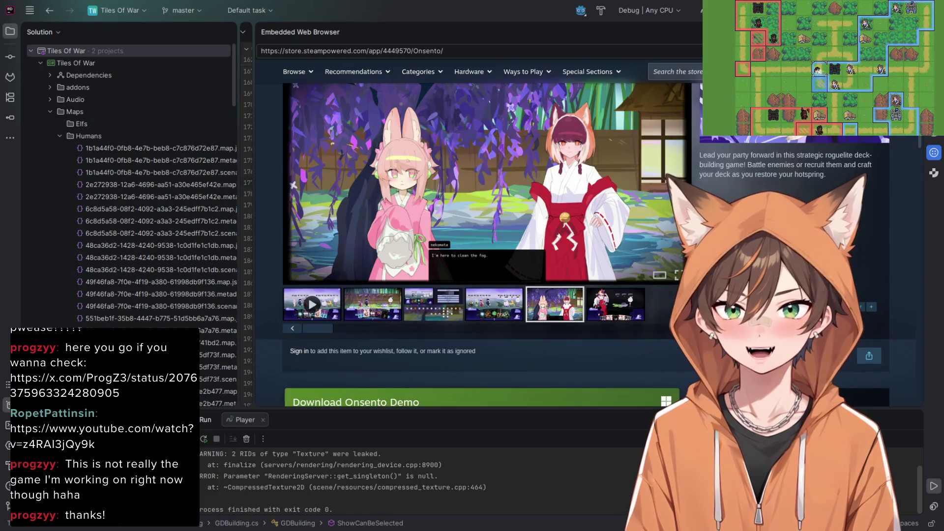
pyautogui.scroll(-3, 662, 266)
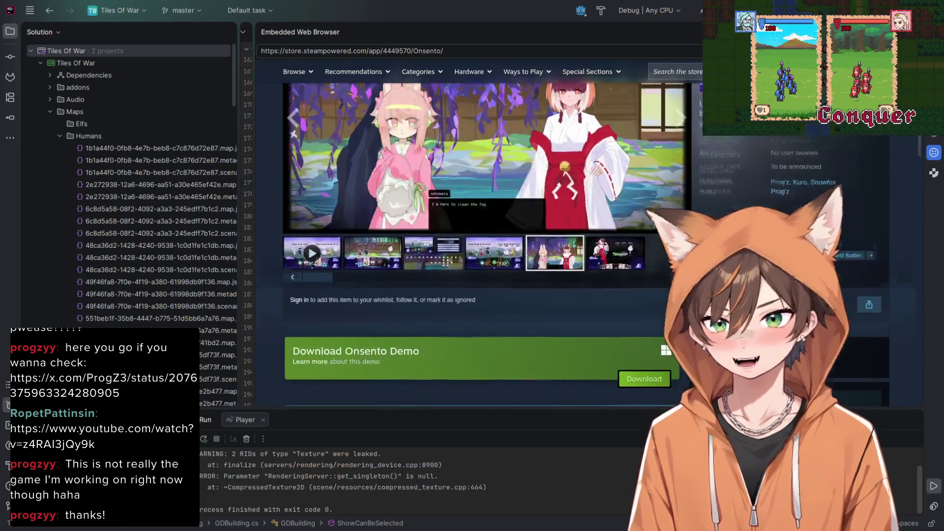
pyautogui.scroll(7, 662, 265)
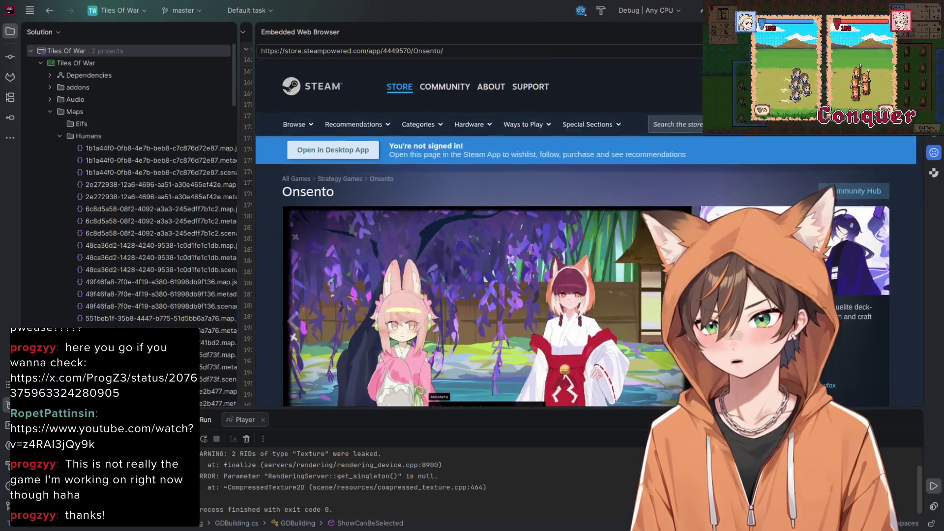
pyautogui.click(352, 51)
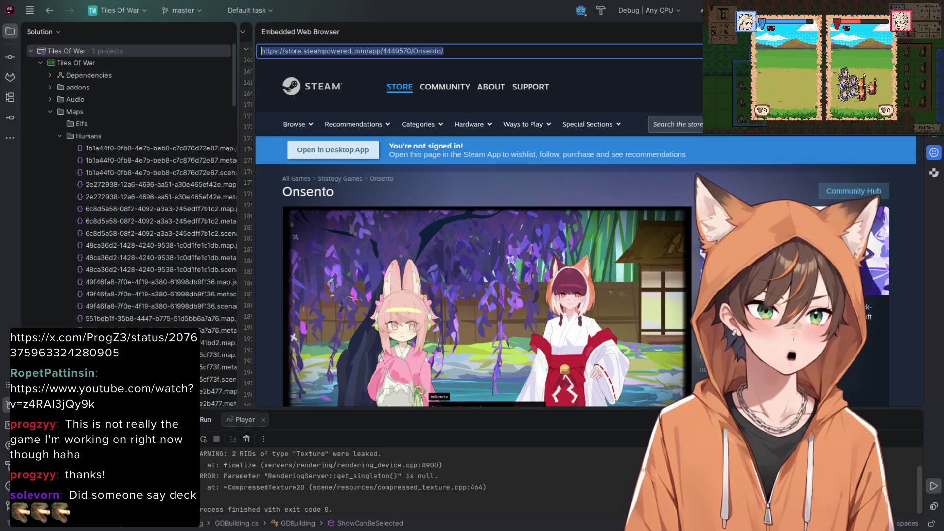
pyautogui.scroll(-2, 486, 221)
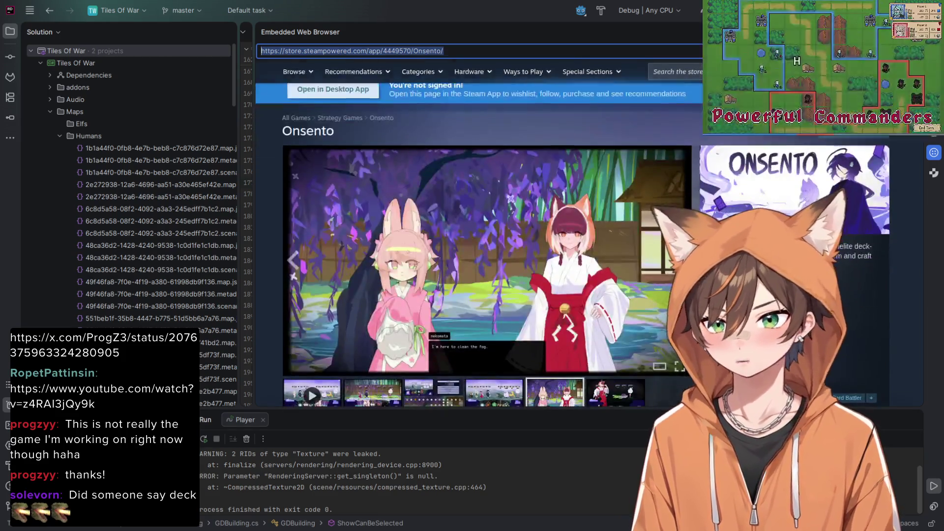
pyautogui.scroll(-2, 487, 221)
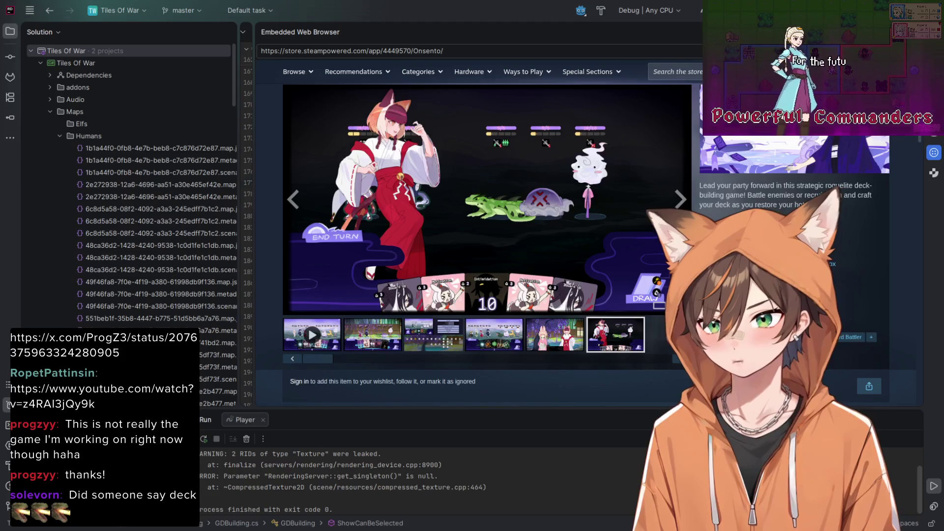
pyautogui.scroll(-5, 487, 221)
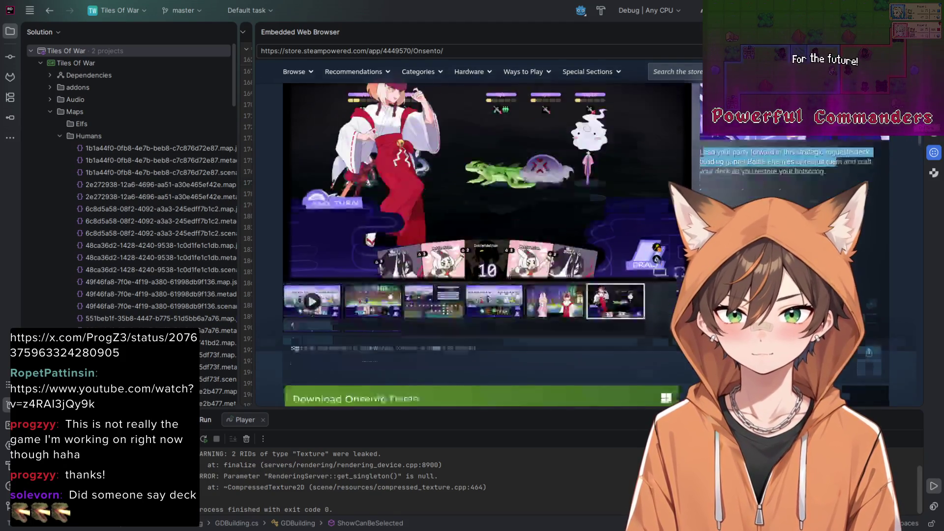
pyautogui.scroll(6, 487, 222)
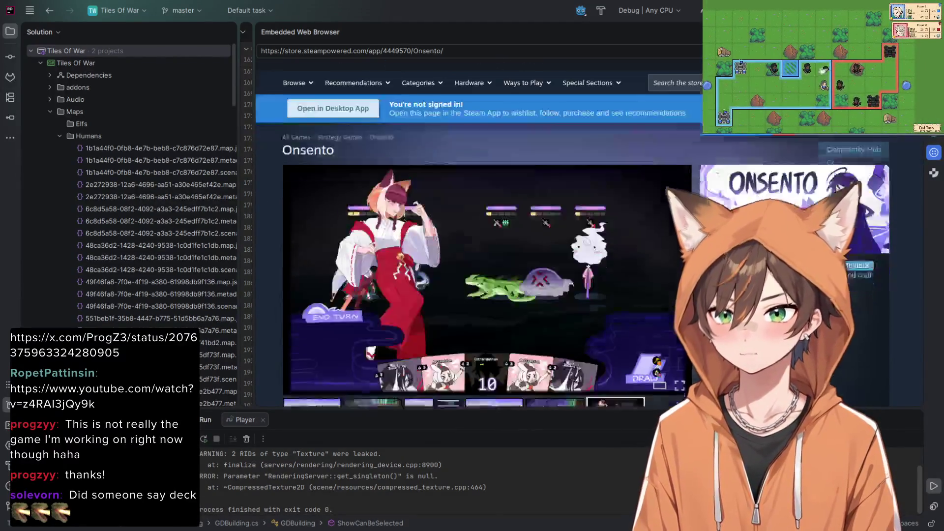
pyautogui.scroll(-2, 487, 222)
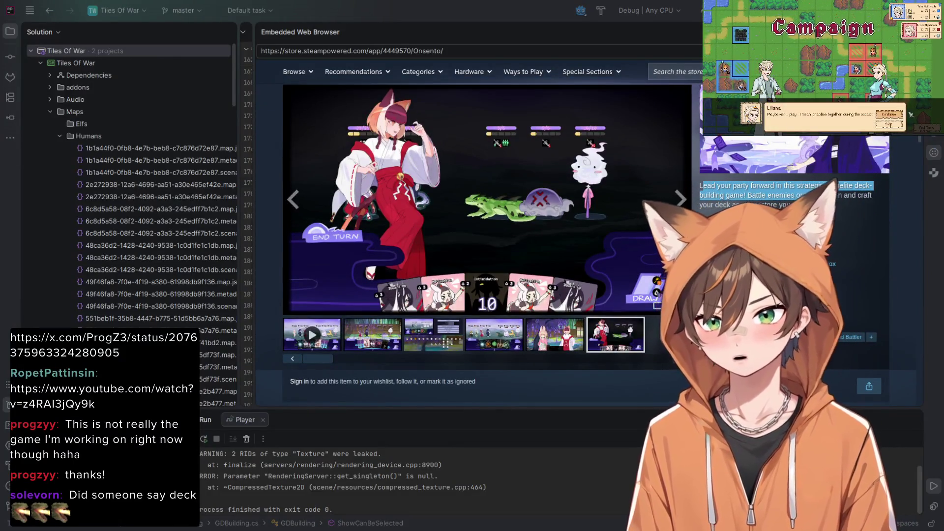
pyautogui.click(935, 153)
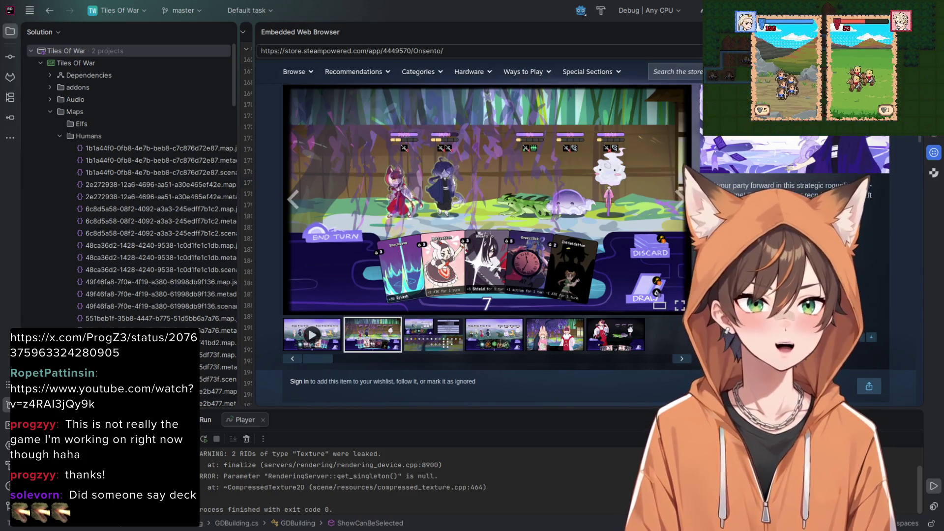
pyautogui.click(487, 197)
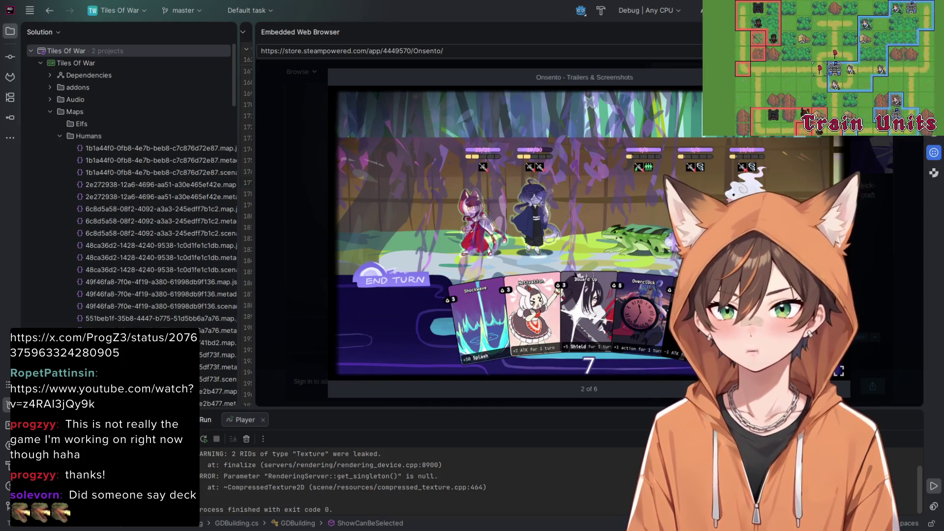
pyautogui.press('Escape')
pyautogui.scroll(-5, 585, 241)
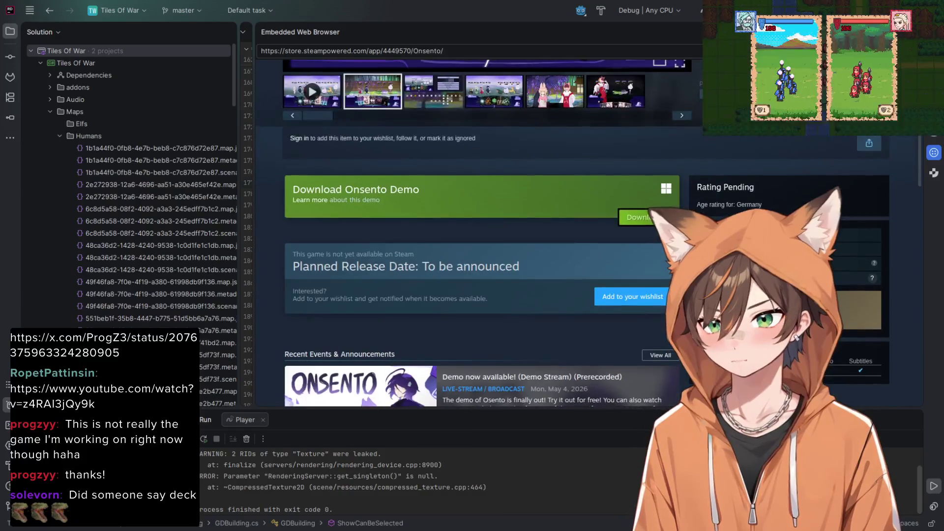
pyautogui.scroll(1, 585, 233)
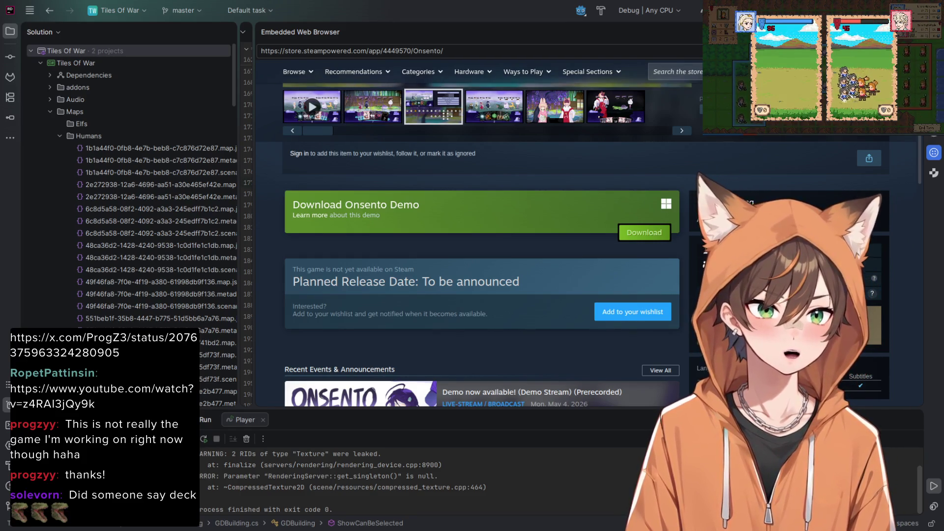
pyautogui.scroll(-6, 480, 231)
pyautogui.doubleClick(329, 223)
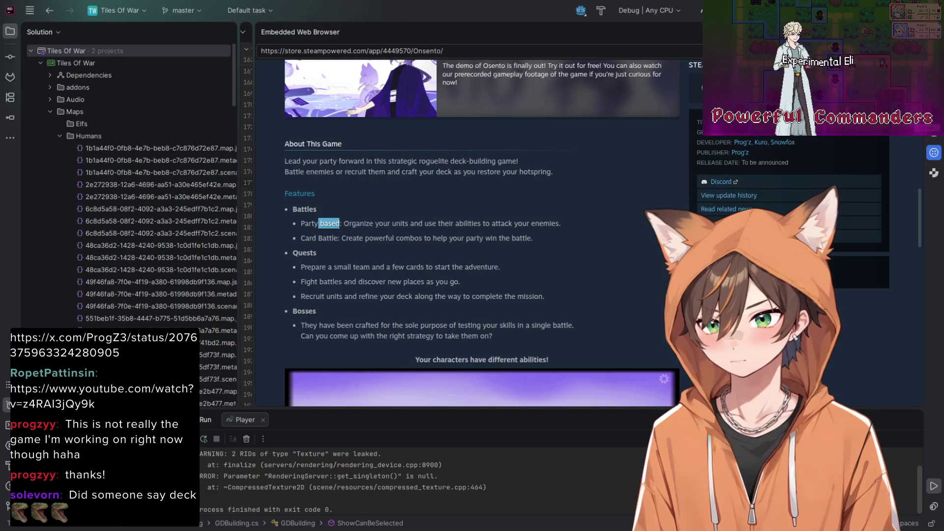
pyautogui.moveTo(310, 238); pyautogui.dragTo(500, 237)
pyautogui.scroll(-1, 482, 237)
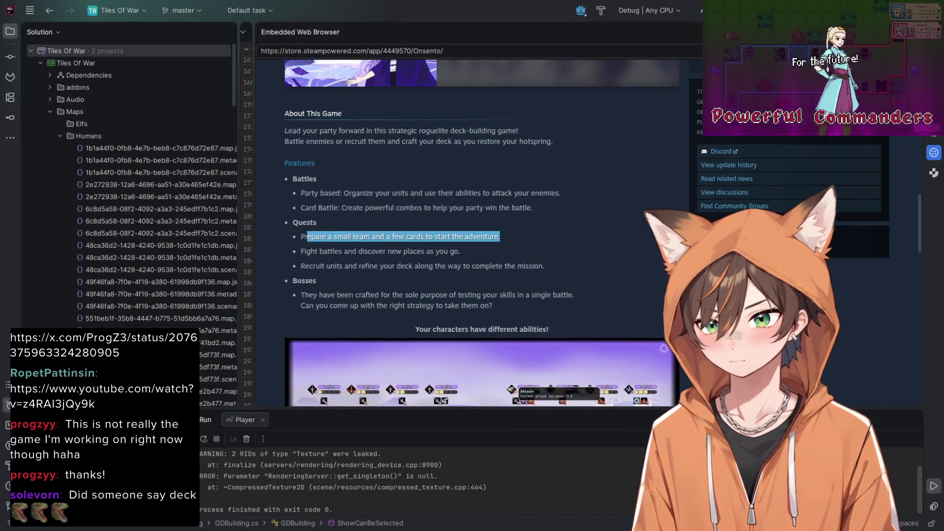
pyautogui.scroll(-1, 482, 231)
pyautogui.scroll(-2, 482, 236)
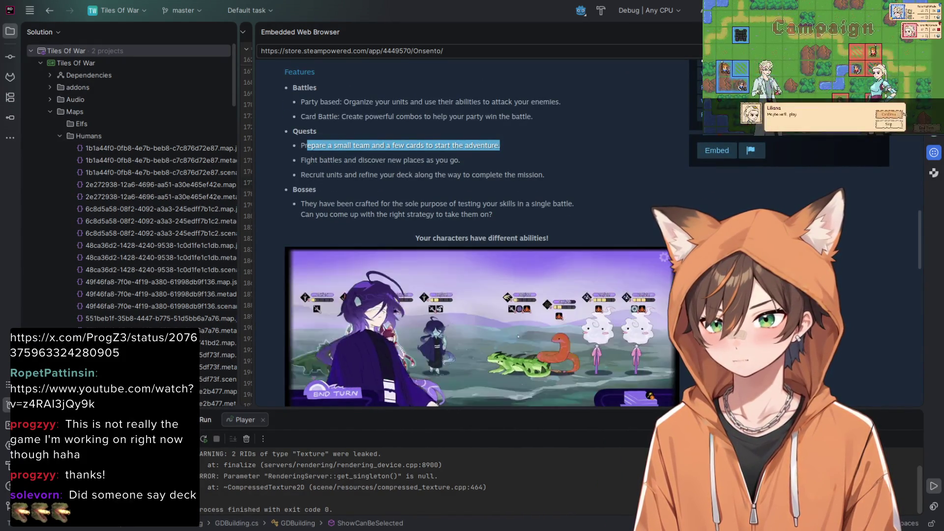
pyautogui.moveTo(323, 160); pyautogui.dragTo(460, 160)
pyautogui.scroll(-2, 489, 293)
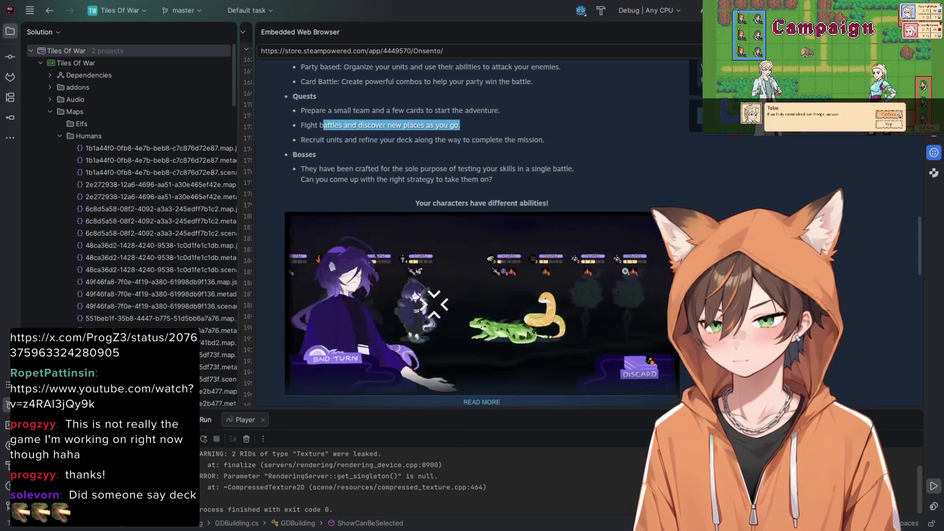
pyautogui.scroll(1, 489, 293)
pyautogui.click(489, 294)
pyautogui.tripleClick(423, 144)
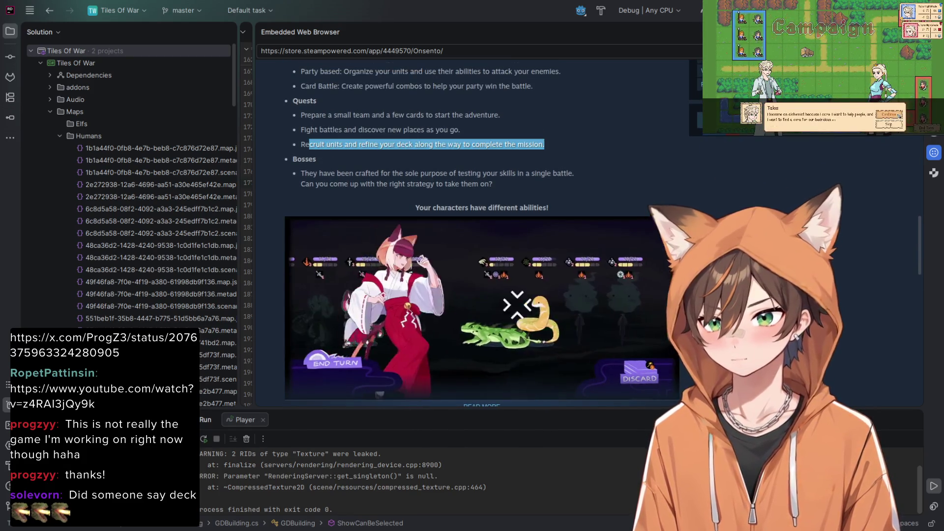
pyautogui.click(423, 144)
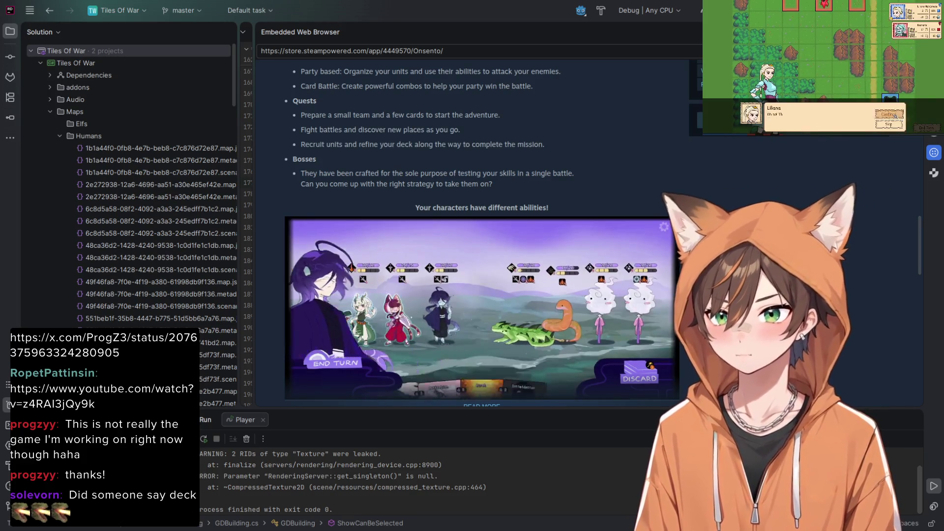
pyautogui.scroll(10, 490, 231)
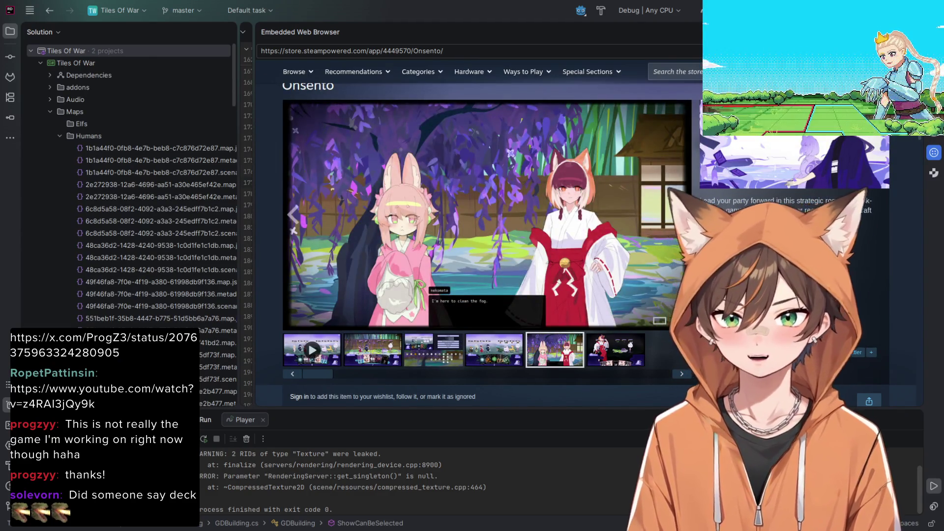
# Scroll the Onsento page and expand its full description with READ MORE
pyautogui.scroll(-6, 489, 231)
pyautogui.scroll(-4, 490, 231)
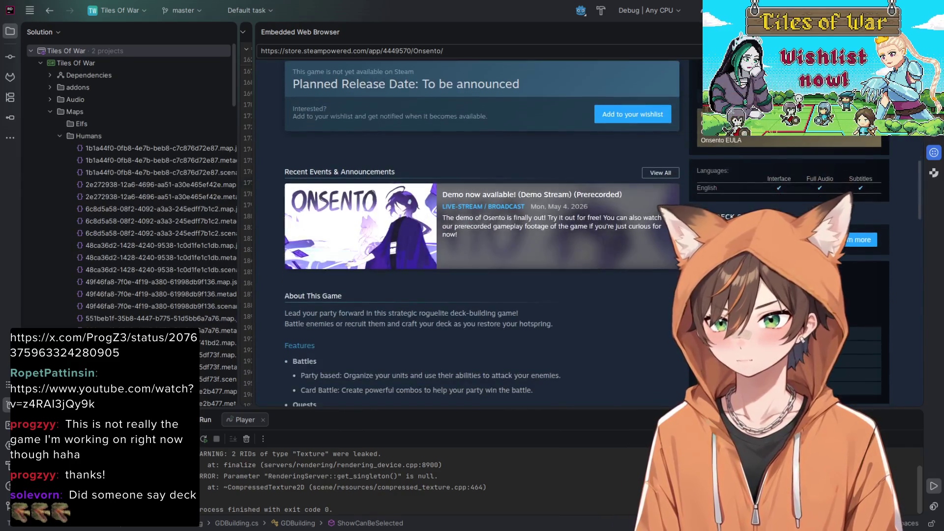
pyautogui.scroll(3, 489, 232)
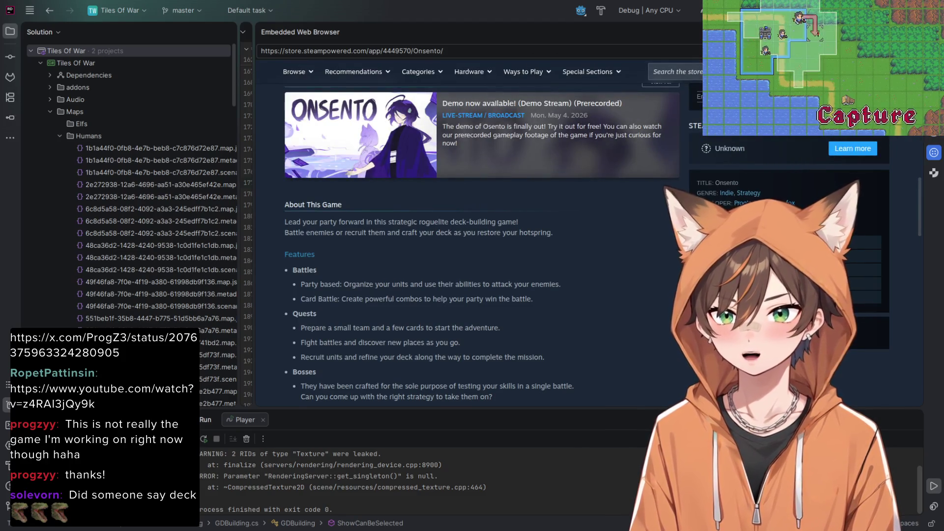
pyautogui.scroll(-3, 461, 236)
pyautogui.scroll(-3, 461, 236)
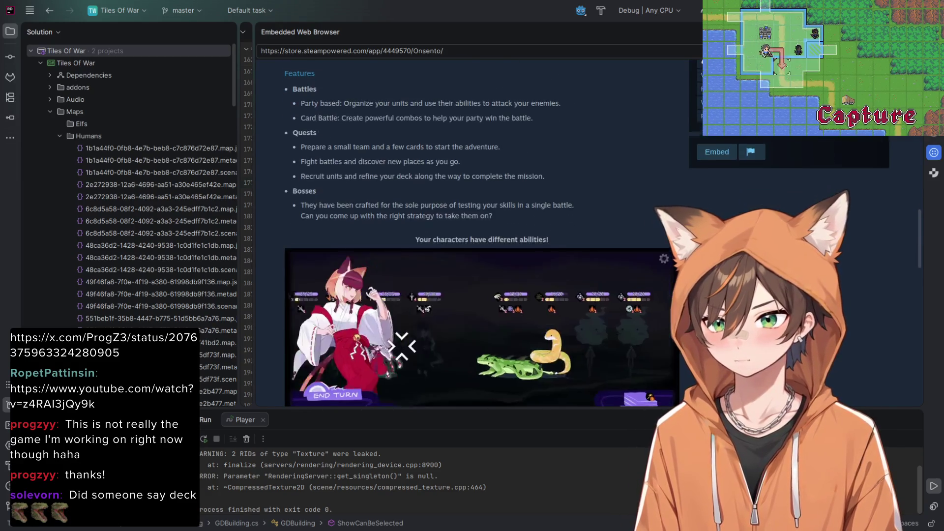
pyautogui.click(481, 316)
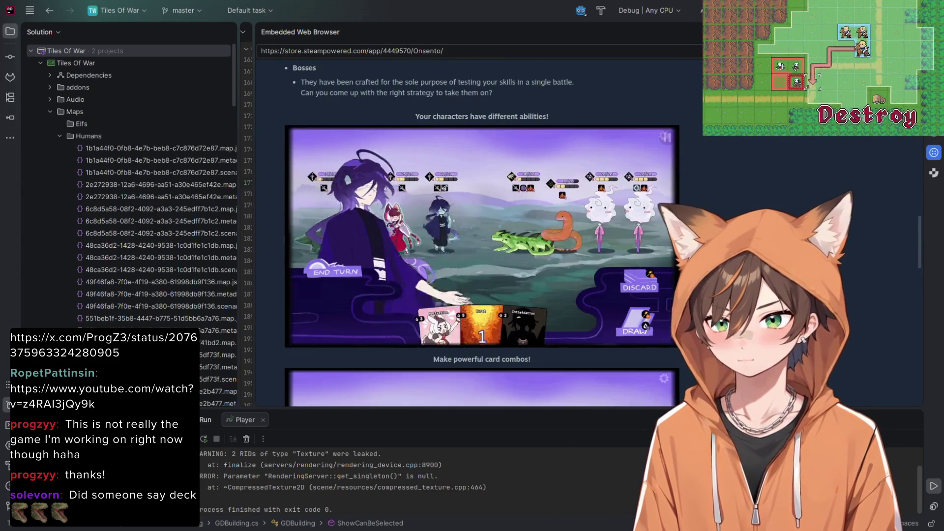
# Read the description down to System Requirements, then hide the store page to return to GDBuilding.cs
pyautogui.scroll(-10, 482, 236)
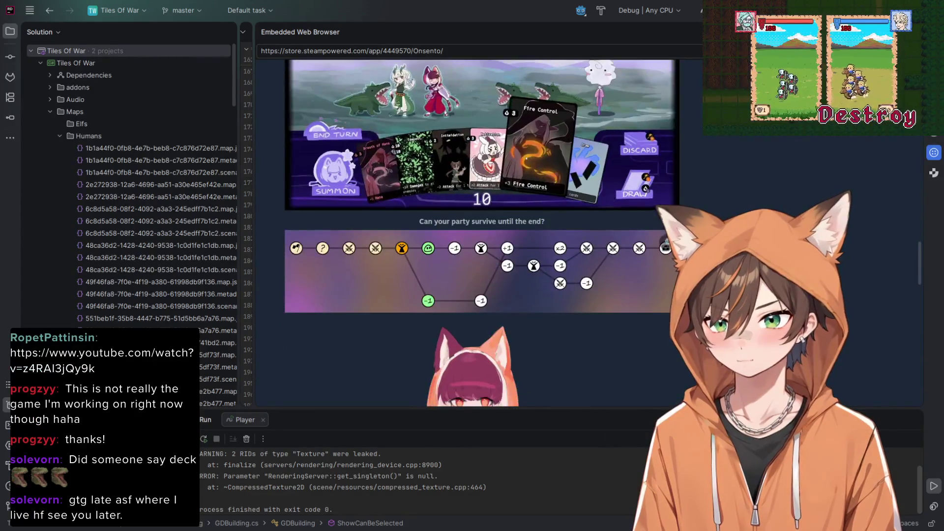
pyautogui.scroll(-10, 488, 370)
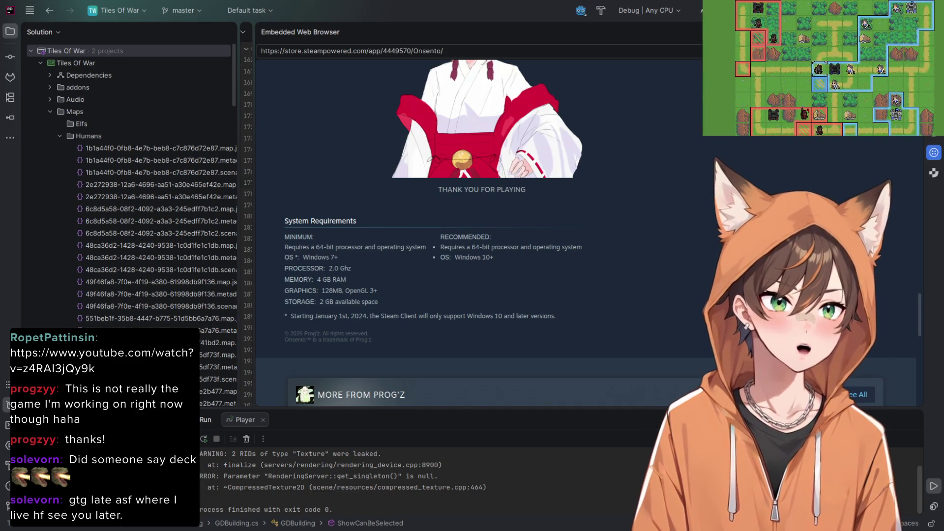
pyautogui.scroll(1, 482, 231)
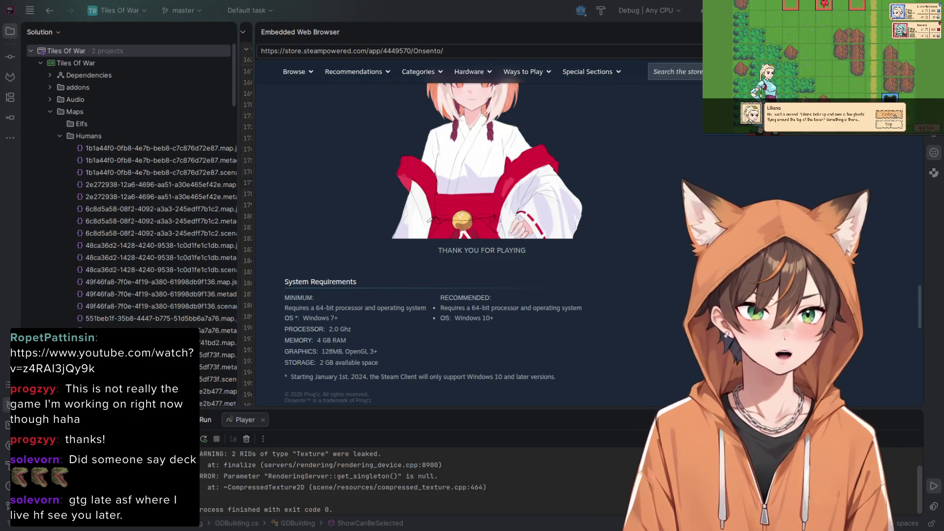
pyautogui.click(934, 152)
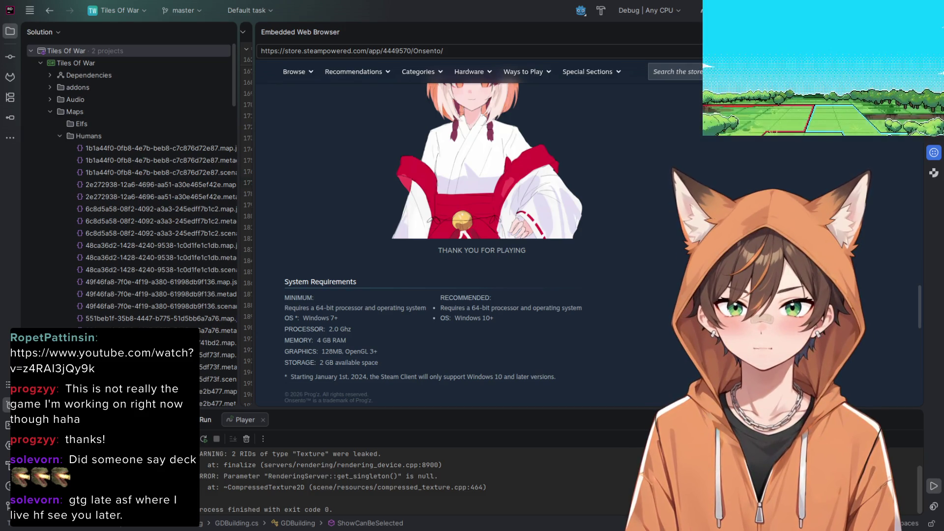
pyautogui.hotkey('shift', 'Escape')
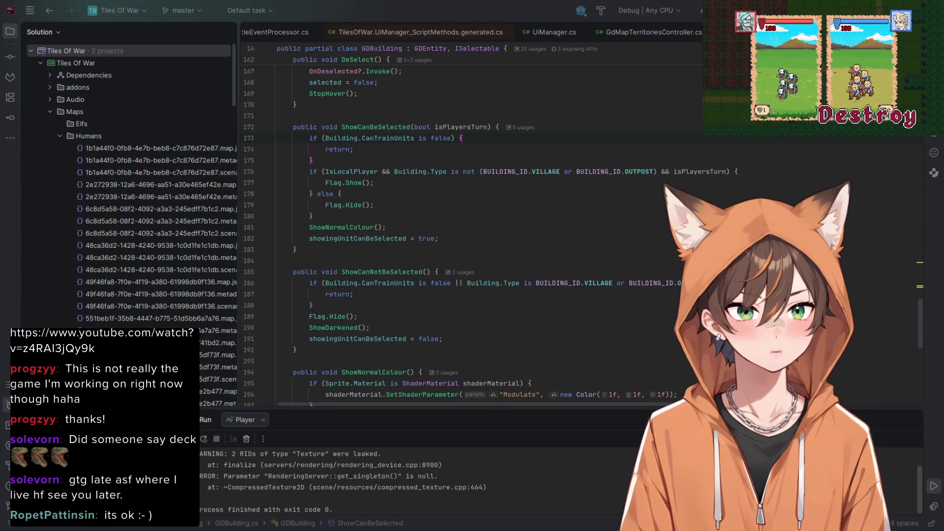
# Switch from Rider to the Godot editor showing the UiMapEditorPlayerSettings scene
pyautogui.hotkey('alt', 'Tab')
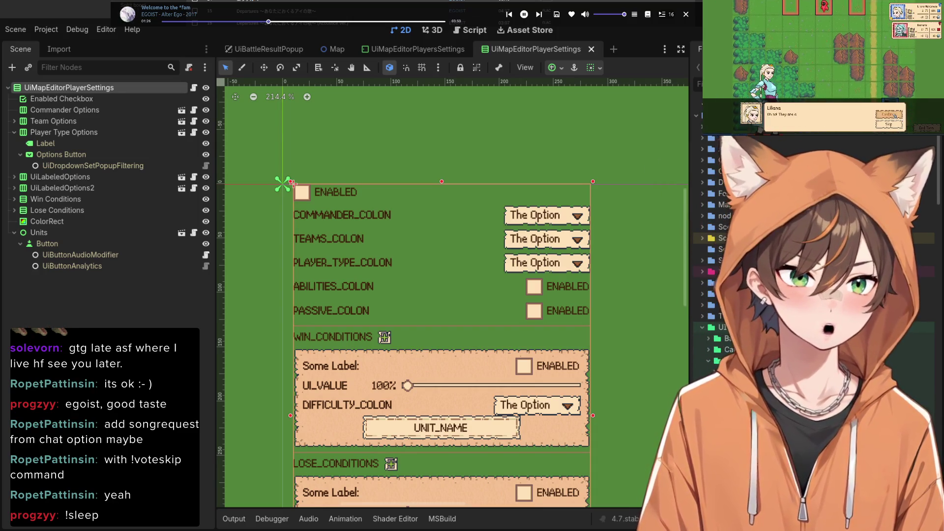
# Switch from Godot back to Rider's GDBuilding.cs source at ShowCanBeSelected
pyautogui.hotkey('alt', 'Tab')
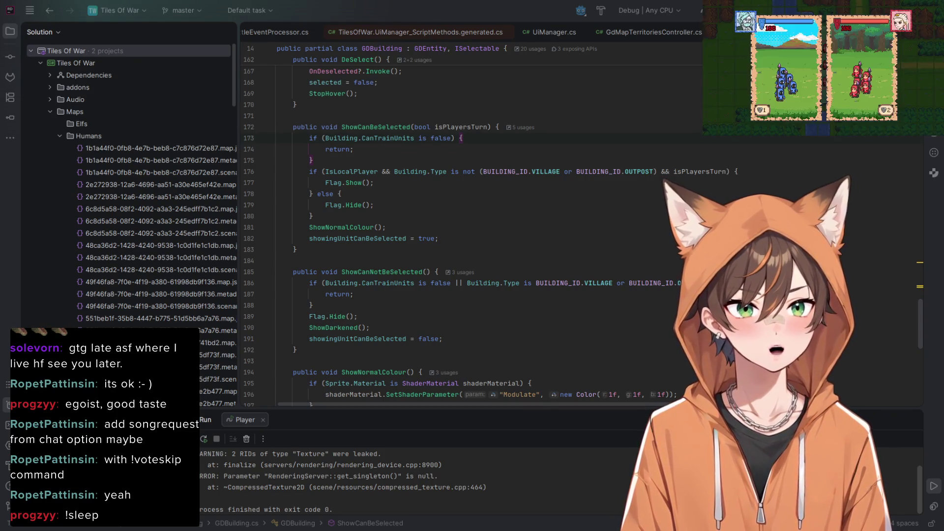
# Focus Rider and relaunch the game with Shift+F10 to reach the Tiles of War main menu
pyautogui.hotkey('alt', 'Tab')
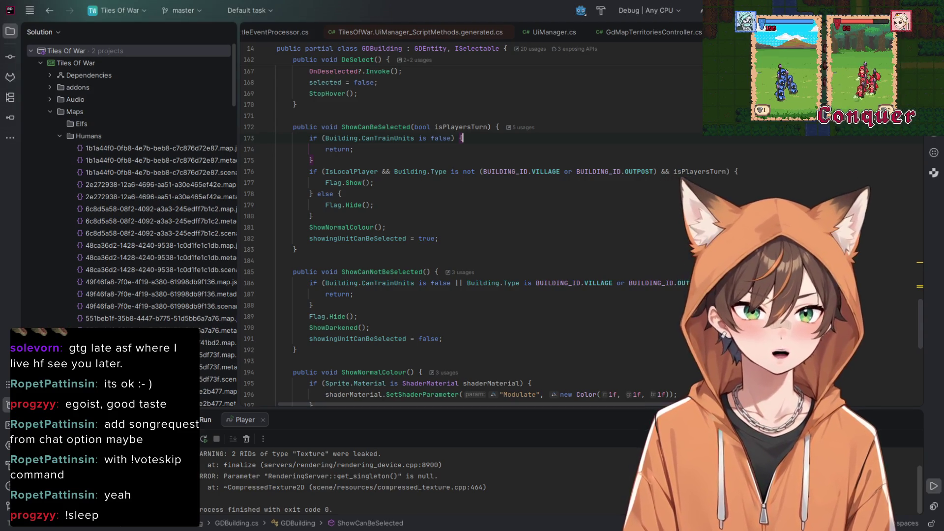
pyautogui.hotkey('shift', 'F10')
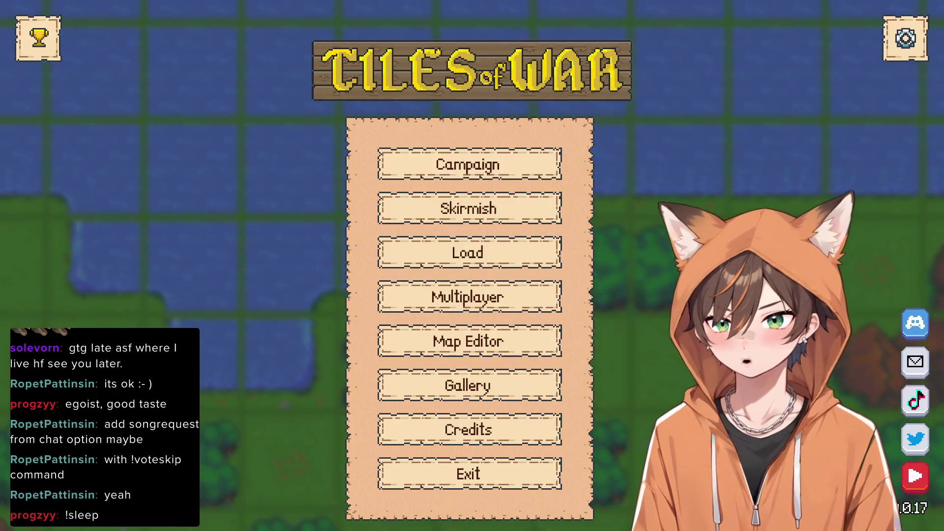
# Open Campaign from the main menu to show the Map Library with maps 6 through 13
pyautogui.click(470, 165)
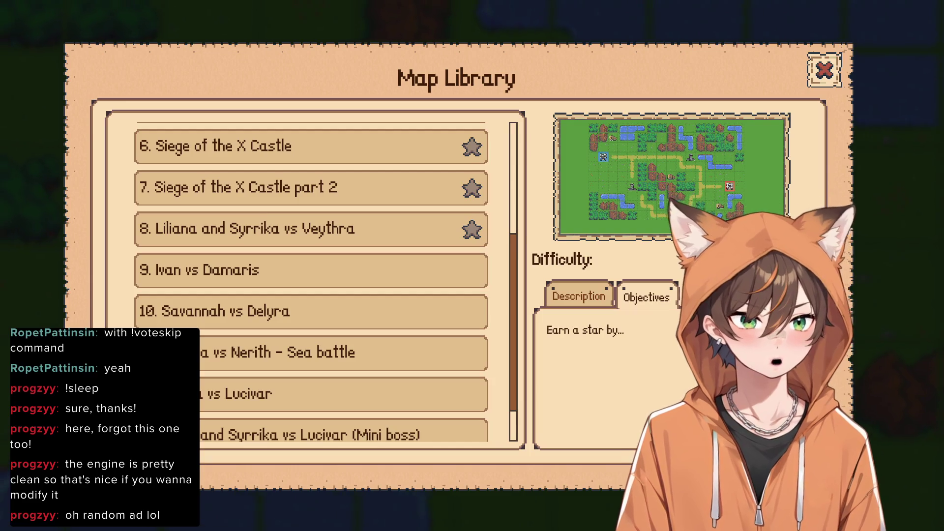
# Start the 'Siege of the X Castle part 2' battle from the Map Library
pyautogui.scroll(5, 310, 263)
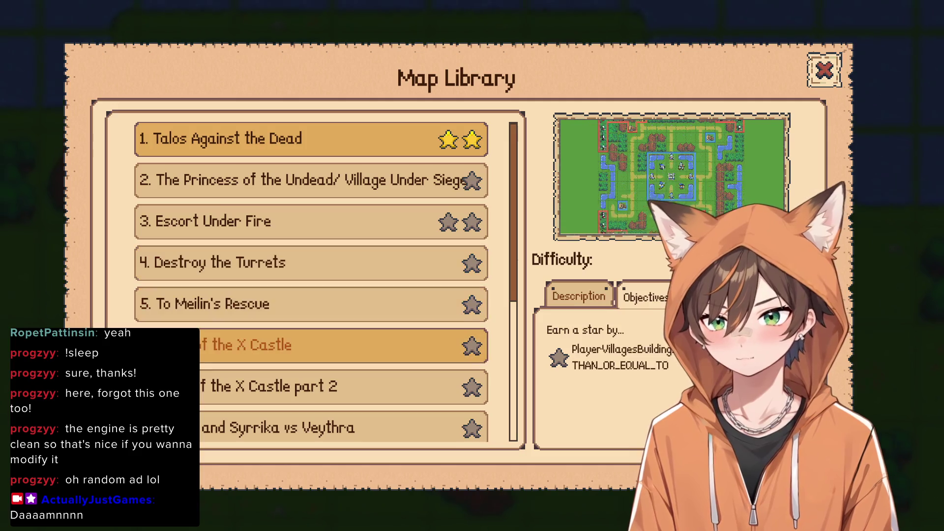
pyautogui.scroll(-3, 310, 280)
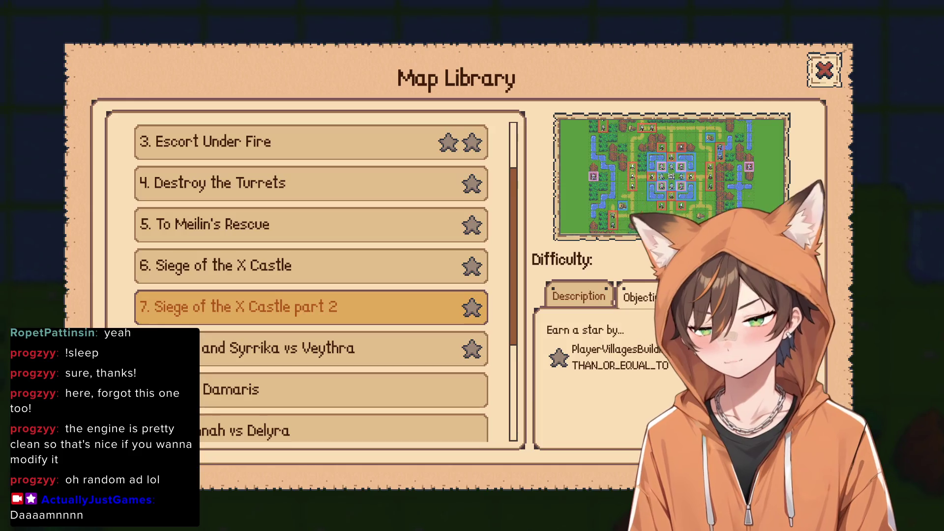
pyautogui.click(309, 307)
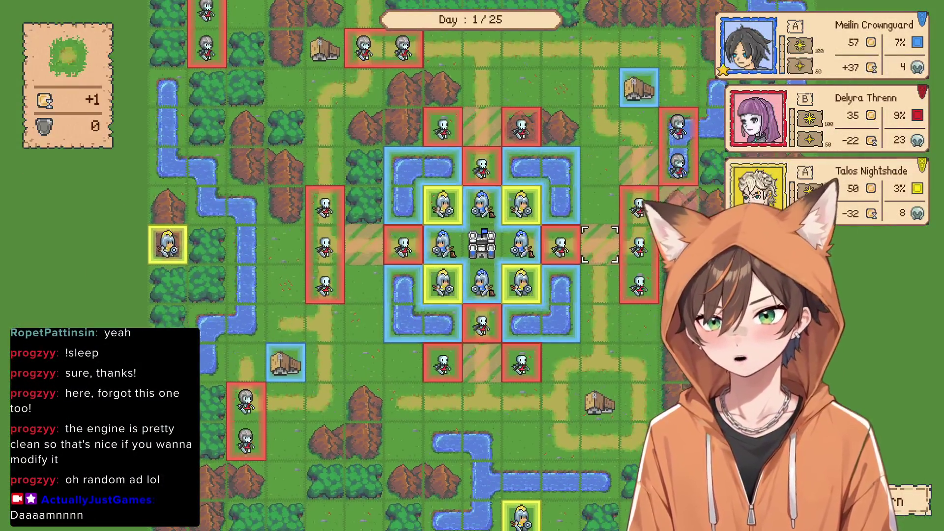
# Quit the match to the title screen and open the Map Editor on TestTower
pyautogui.press('Escape')
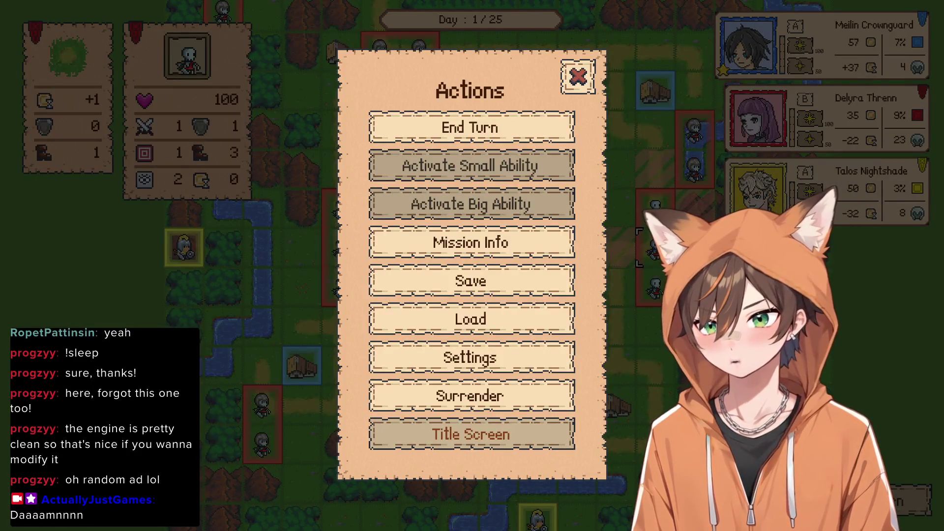
pyautogui.press('Return')
pyautogui.press('Down')
pyautogui.press('Down')
pyautogui.press('Return')
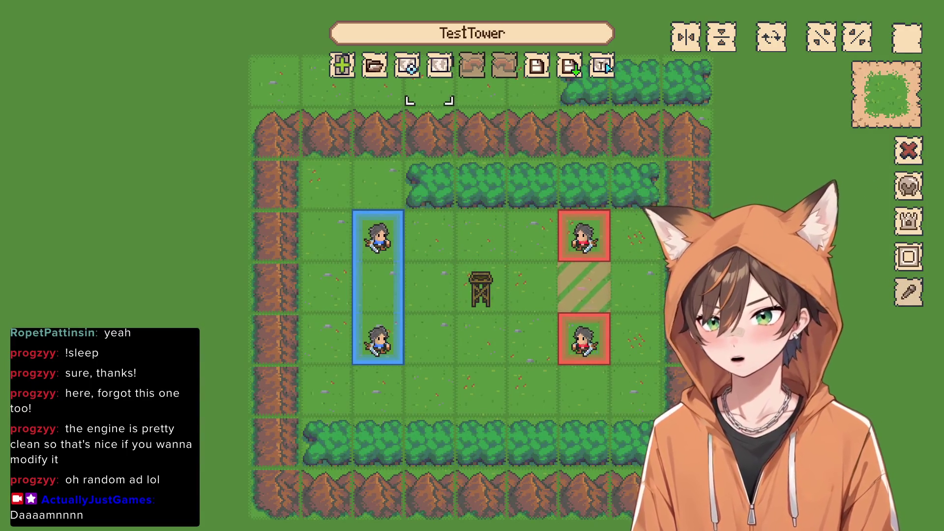
# Paint grass over the border mountains, trees and bushes, and erase all of MAIN's scenario code
pyautogui.moveTo(298, 340)
pyautogui.mouseDown()
pyautogui.moveTo(297, 132)
pyautogui.moveTo(454, 186)
pyautogui.moveTo(401, 81)
pyautogui.mouseUp()
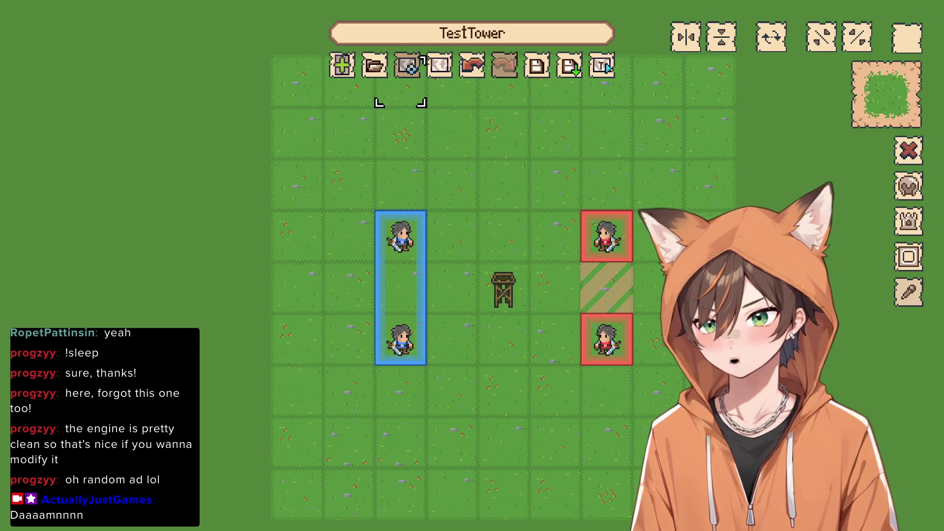
pyautogui.click(408, 65)
pyautogui.click(219, 79)
pyautogui.click(148, 79)
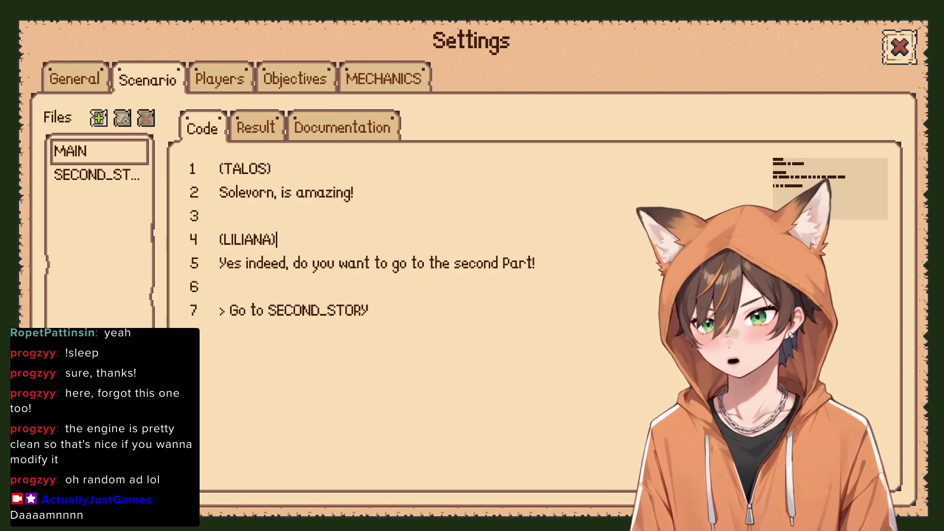
pyautogui.hotkey('ctrl', 'a')
pyautogui.press('BackSpace')
# Delete the SECOND_STORY script file and close the map settings
pyautogui.click(97, 175)
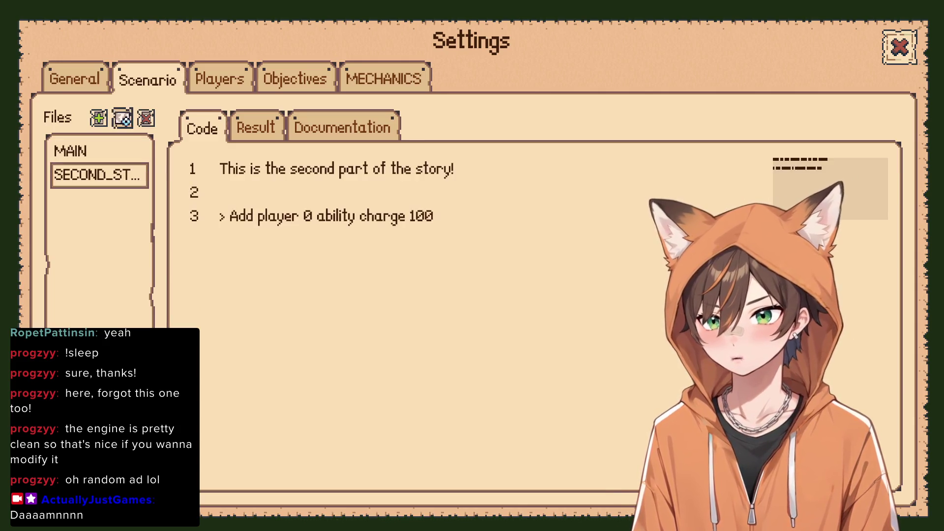
pyautogui.click(146, 118)
pyautogui.click(900, 47)
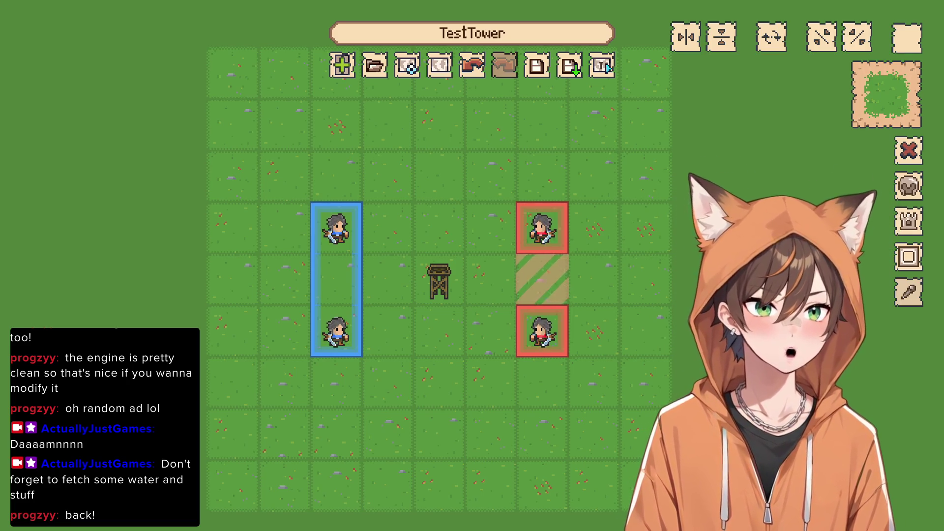
# Leave the TestTower editor for the Select a Campaign screen listing Introduction, Humans, Undead and Elves
pyautogui.scroll(-2, 594, 150)
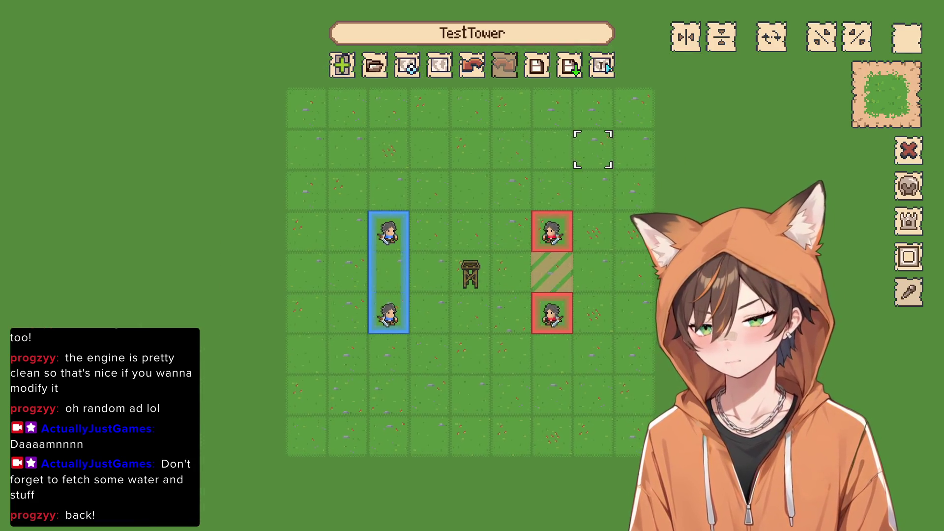
pyautogui.scroll(1, 534, 137)
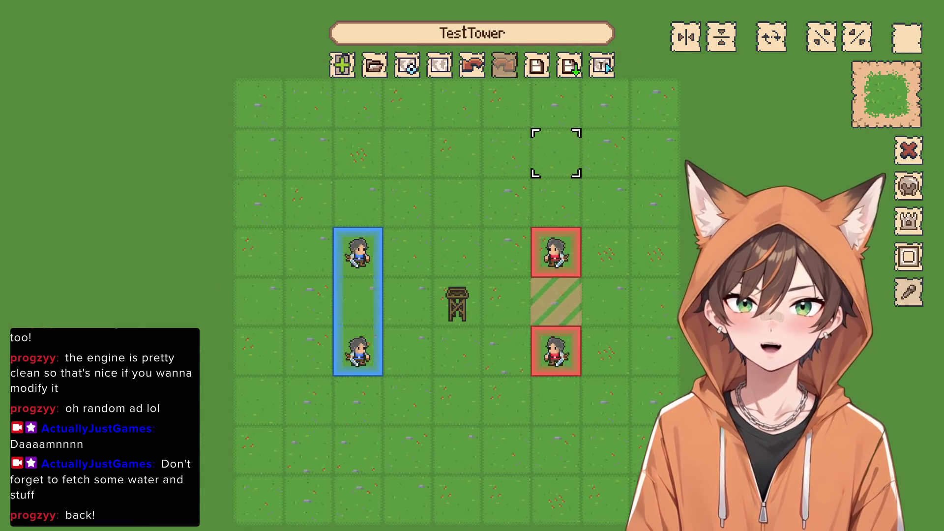
pyautogui.scroll(1, 565, 143)
pyautogui.scroll(-1, 566, 143)
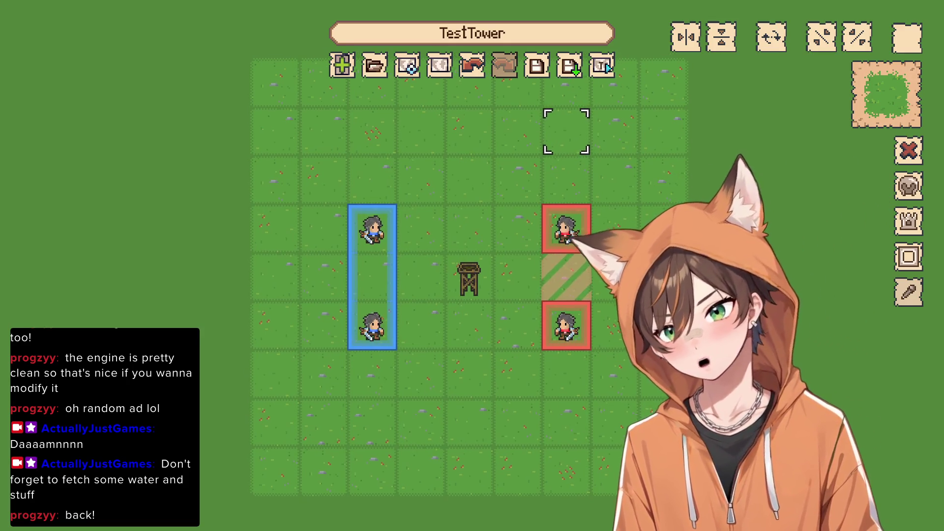
pyautogui.scroll(1, 565, 130)
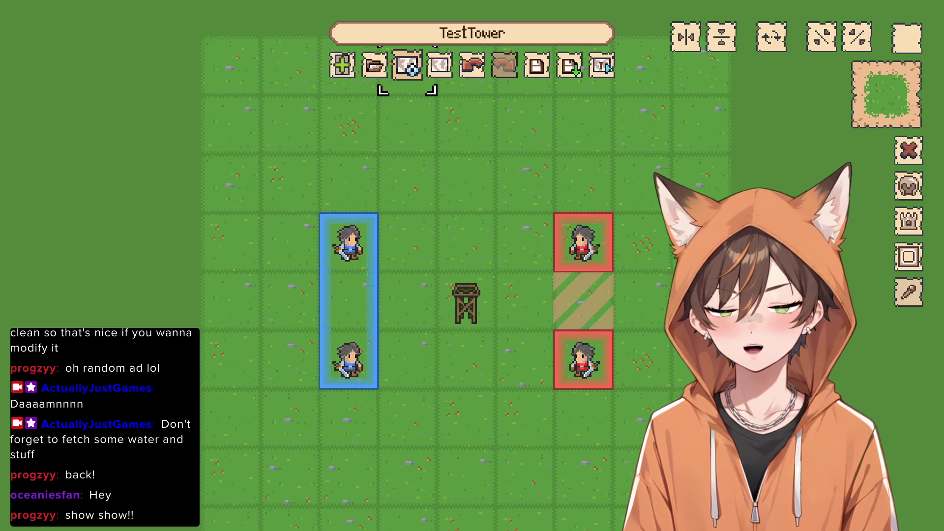
pyautogui.scroll(-1, 474, 123)
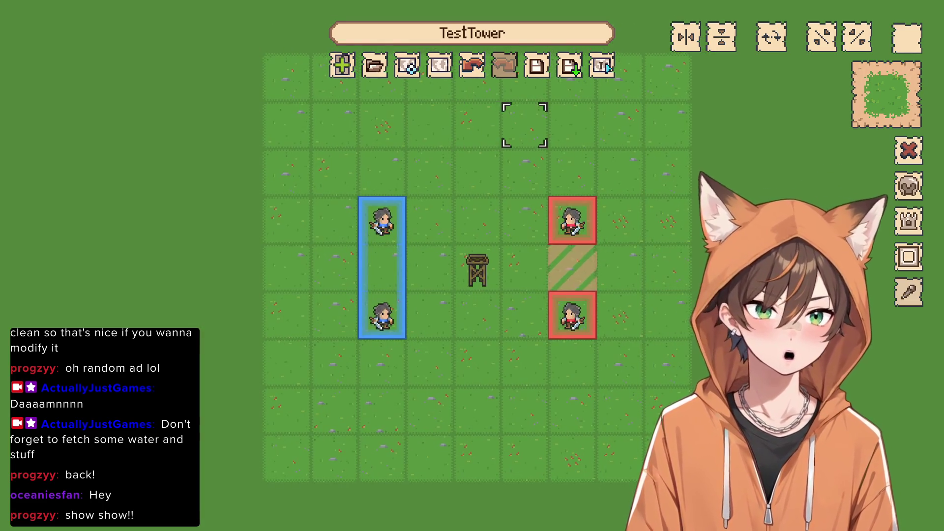
pyautogui.scroll(1, 523, 123)
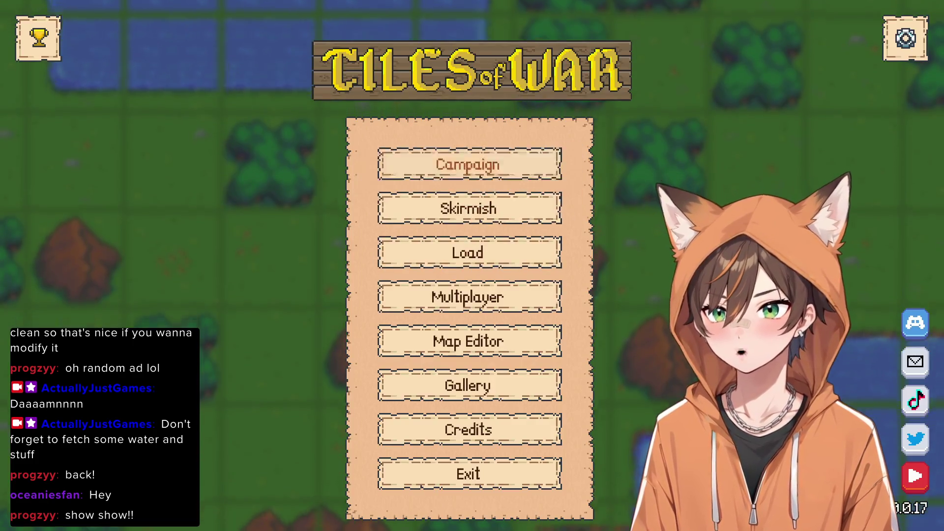
pyautogui.click(468, 163)
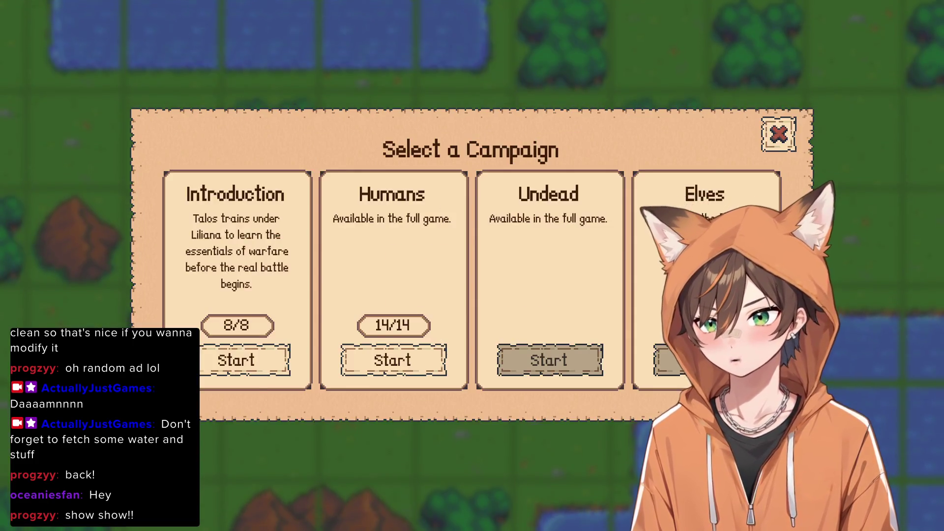
# Start the sixth campaign map, Talos Against the Dead, and skip its opening dialogue
pyautogui.click(394, 360)
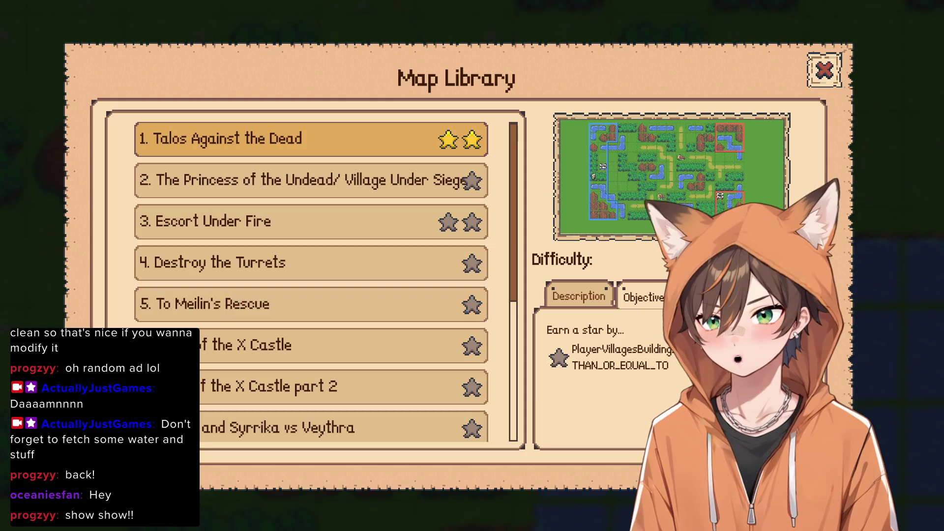
pyautogui.click(344, 345)
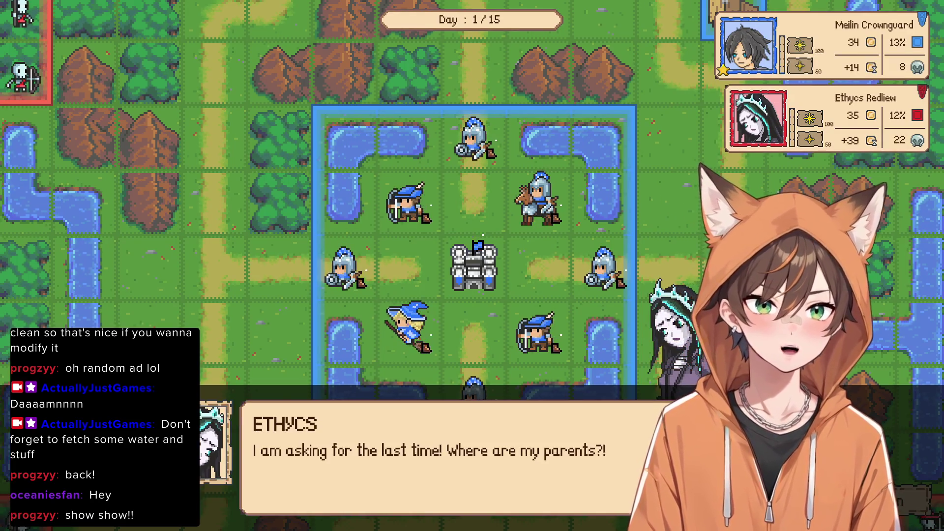
pyautogui.press('Return')
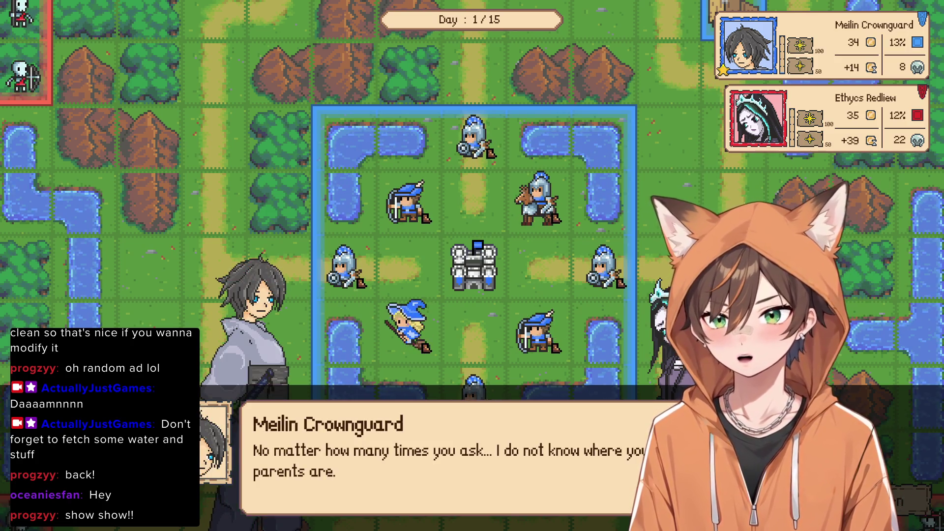
pyautogui.press('Return')
pyautogui.press('Return')
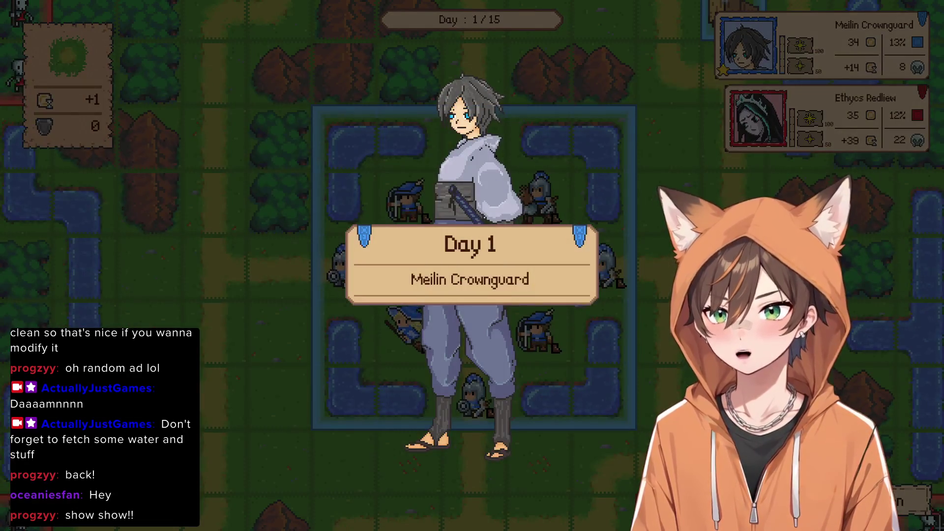
pyautogui.press('Return')
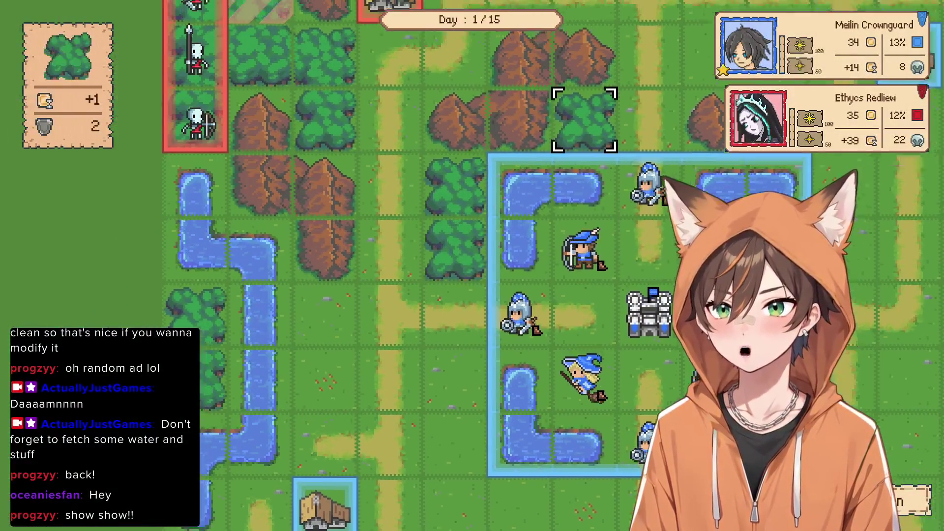
# Return to the title screen and reopen TestTower in the Map Editor
pyautogui.press('Escape')
pyautogui.press('Return')
pyautogui.press('Down')
pyautogui.press('Down')
pyautogui.press('Down')
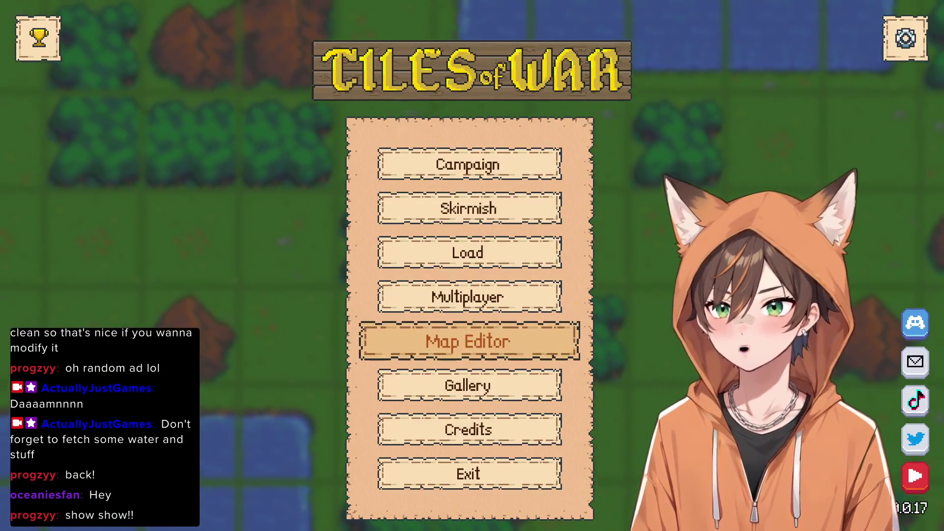
pyautogui.press('Return')
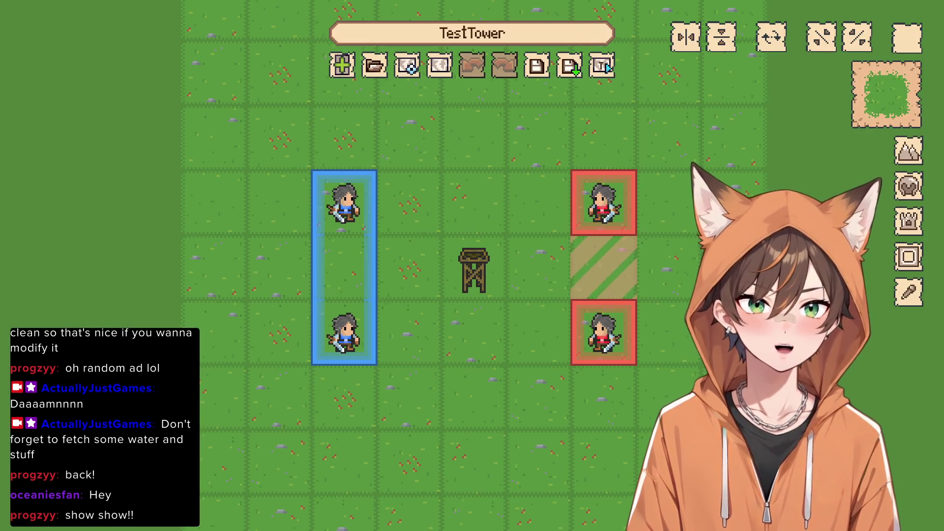
# Paint Mountain terrain across the top two rows of TestTower
pyautogui.press('Right')
pyautogui.press('Right')
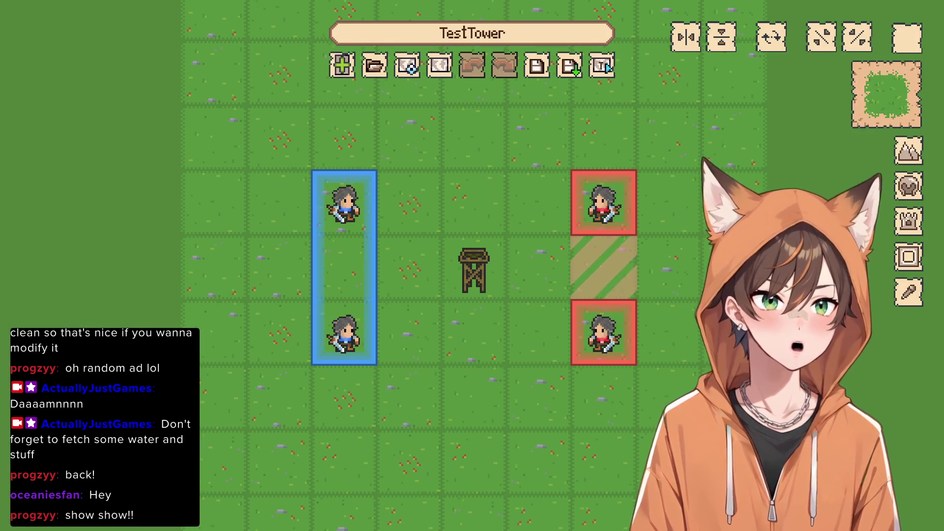
pyautogui.scroll(-2, 471, 223)
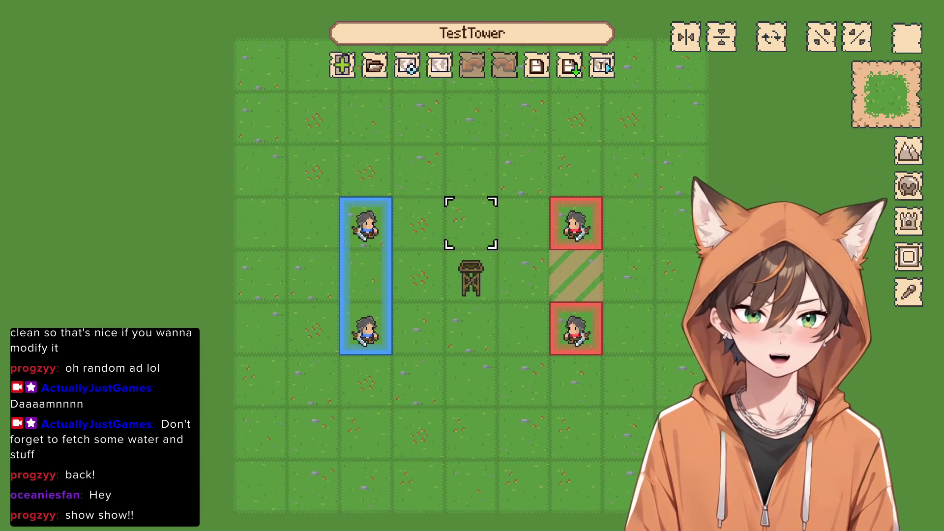
pyautogui.press('Return')
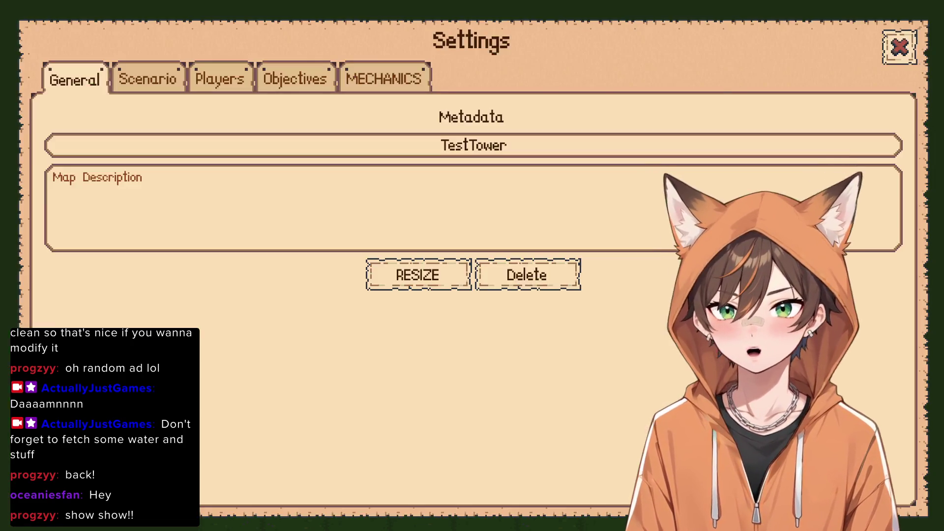
pyautogui.press('Escape')
pyautogui.press('Return')
pyautogui.press('Down')
pyautogui.press('Down')
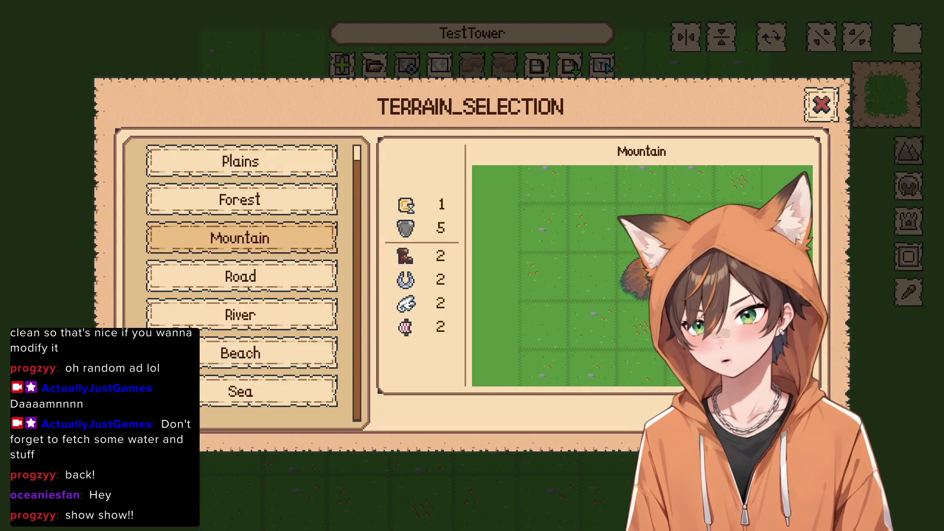
pyautogui.press('Return')
pyautogui.press('Right')
pyautogui.press('Right')
pyautogui.press('Right')
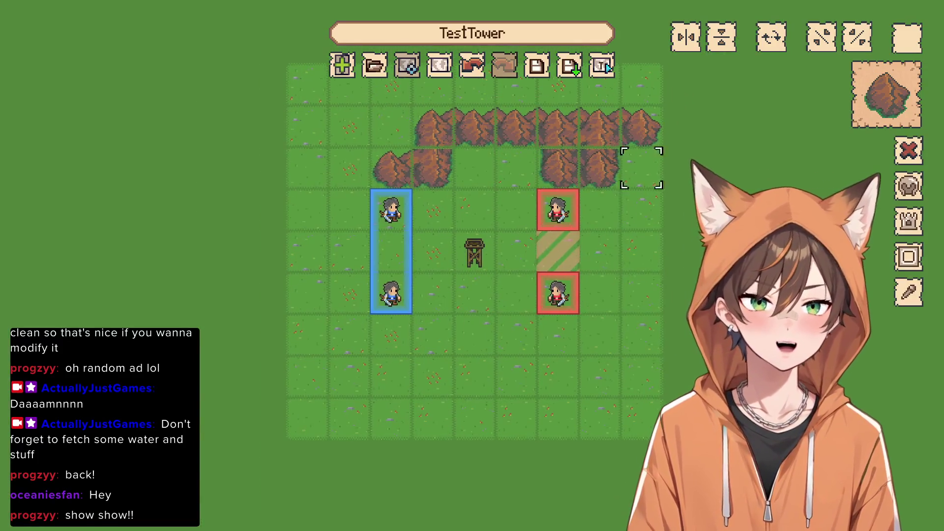
# Open the map settings on MAIN's empty Scenario script
pyautogui.press('Up')
pyautogui.press('Up')
pyautogui.press('Up')
pyautogui.press('Left')
pyautogui.press('Left')
pyautogui.press('Return')
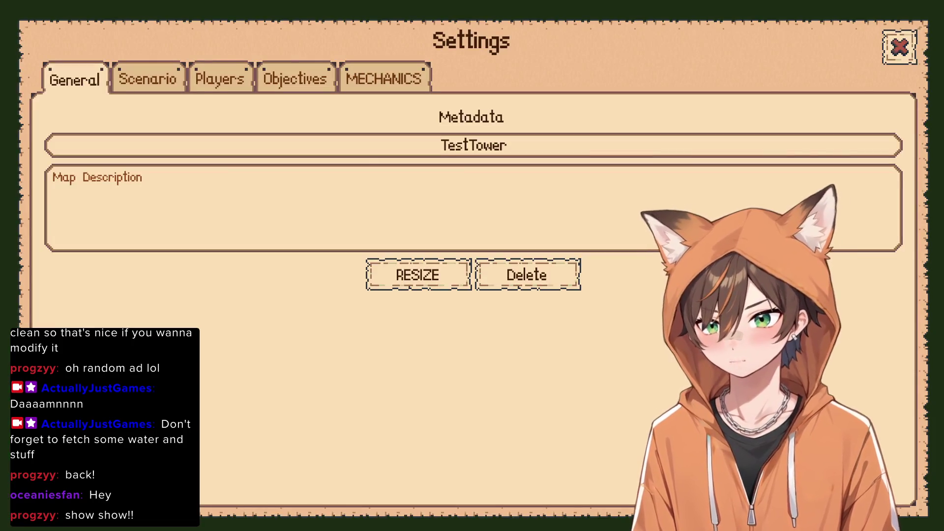
pyautogui.press('Right')
pyautogui.press('Right')
pyautogui.press('Left')
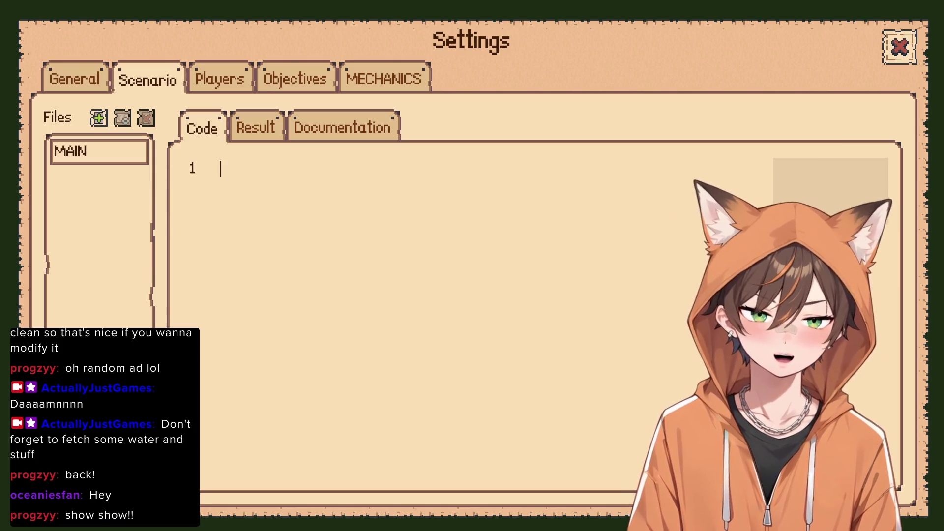
# Write a (TALOS) dialogue line praising a viewer as really awesome, then close Settings
pyautogui.write('(')
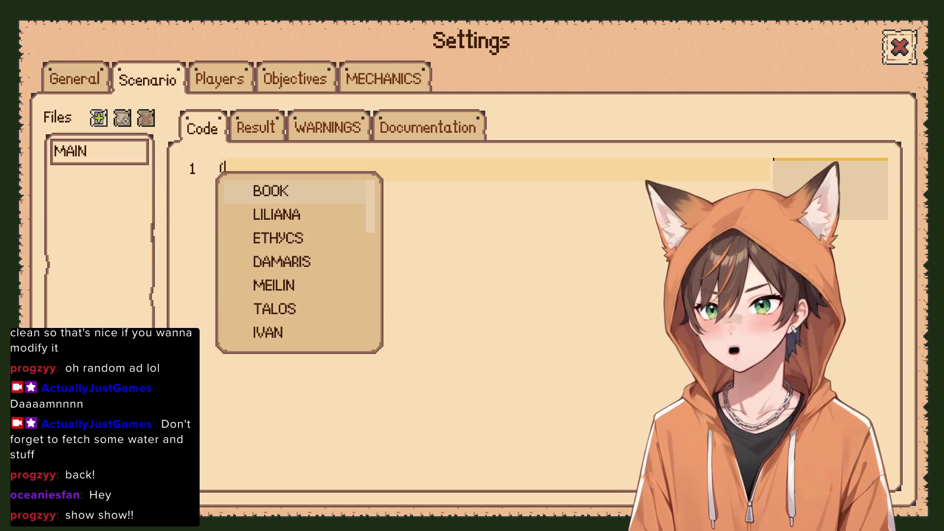
pyautogui.press('Down')
pyautogui.press('Down')
pyautogui.press('Down')
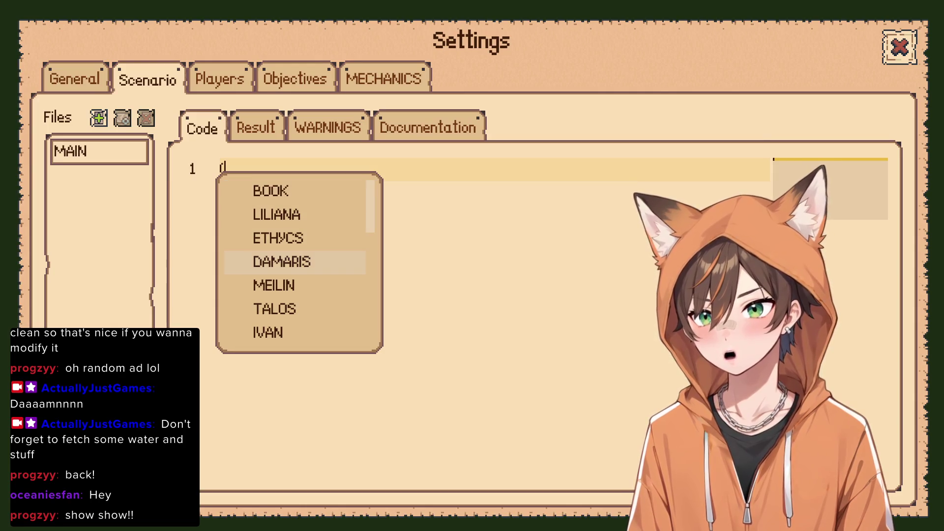
pyautogui.press('Up')
pyautogui.press('Down')
pyautogui.press('Return')
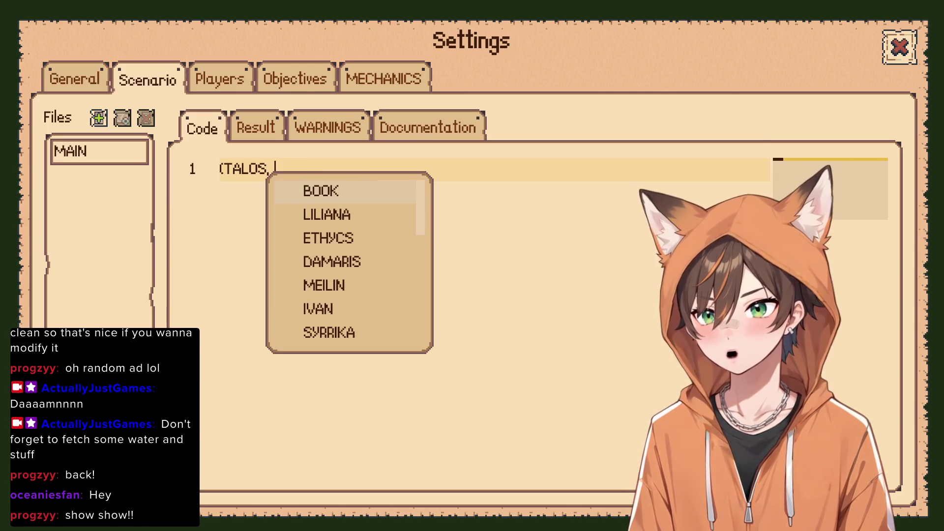
pyautogui.write(')(')
pyautogui.press('BackSpace')
pyautogui.press('Return')
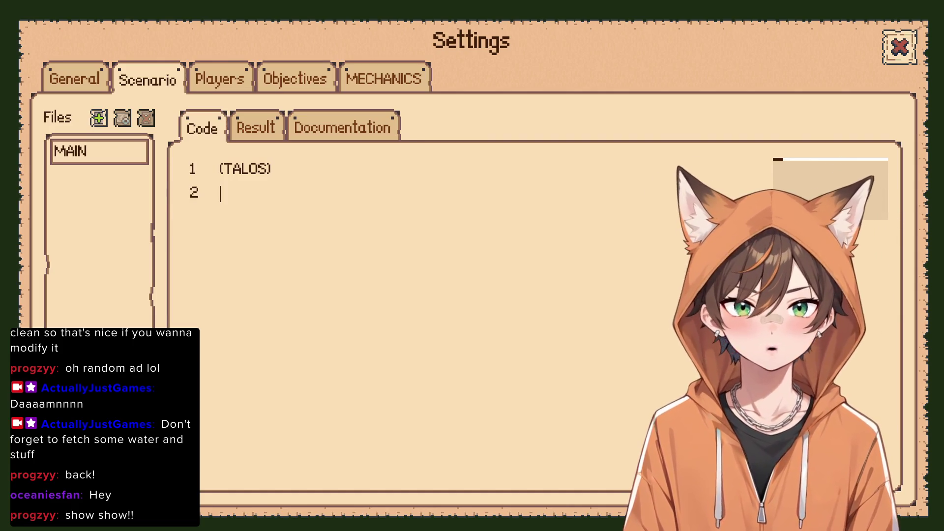
pyautogui.write('Prog')
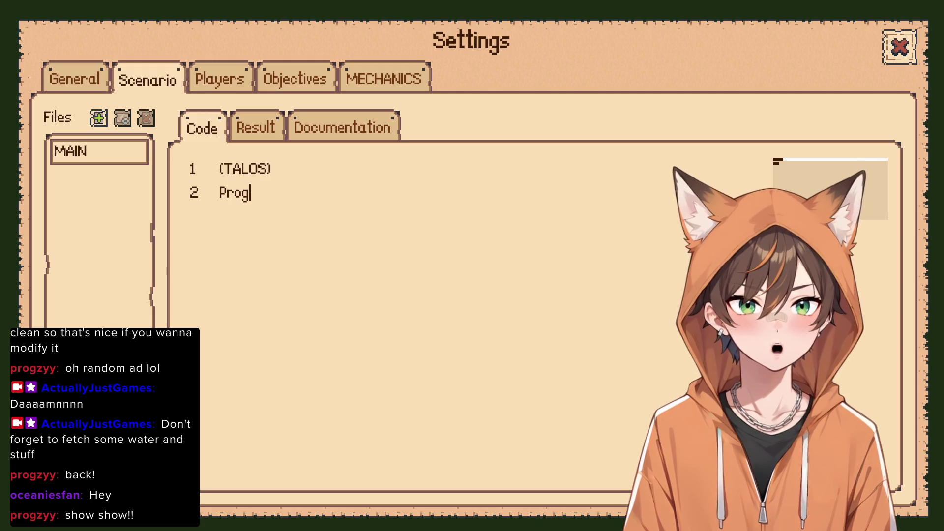
pyautogui.write('zyy')
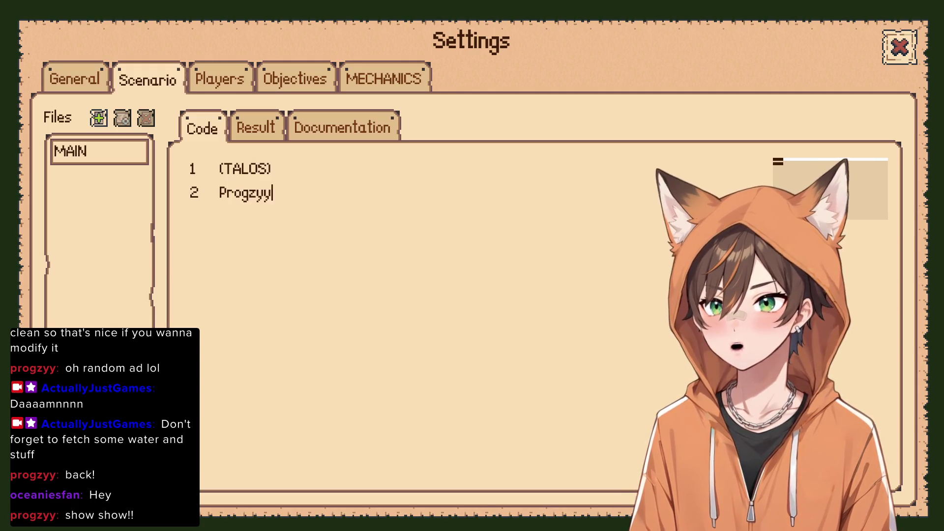
pyautogui.write(' is awesome, ')
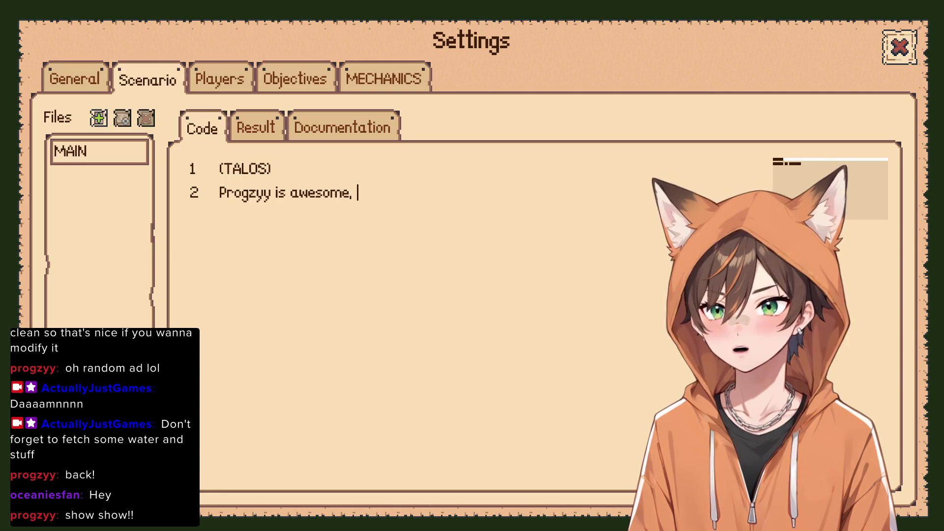
pyautogui.write('reall')
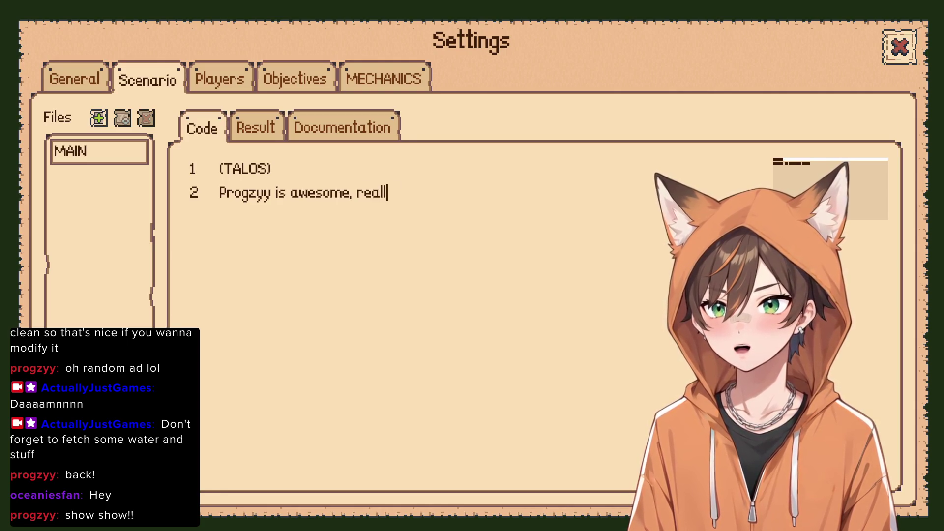
pyautogui.write('y awesome!')
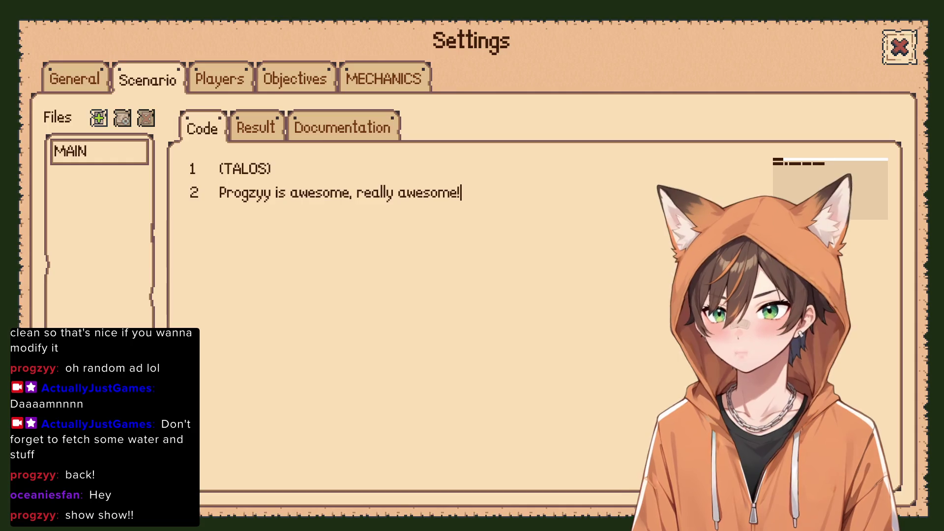
pyautogui.click(900, 48)
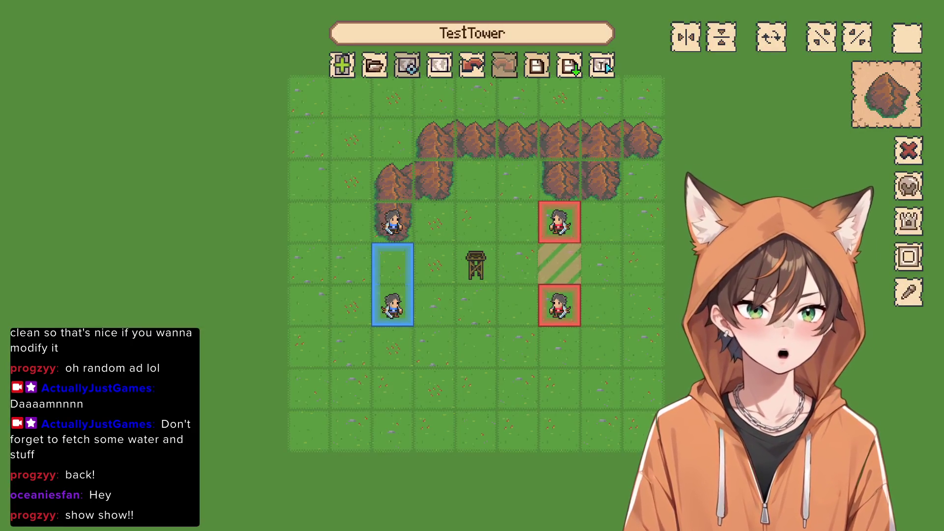
# Test-play TestTower to hear Talos's praise line, then reopen the Scenario settings
pyautogui.click(608, 68)
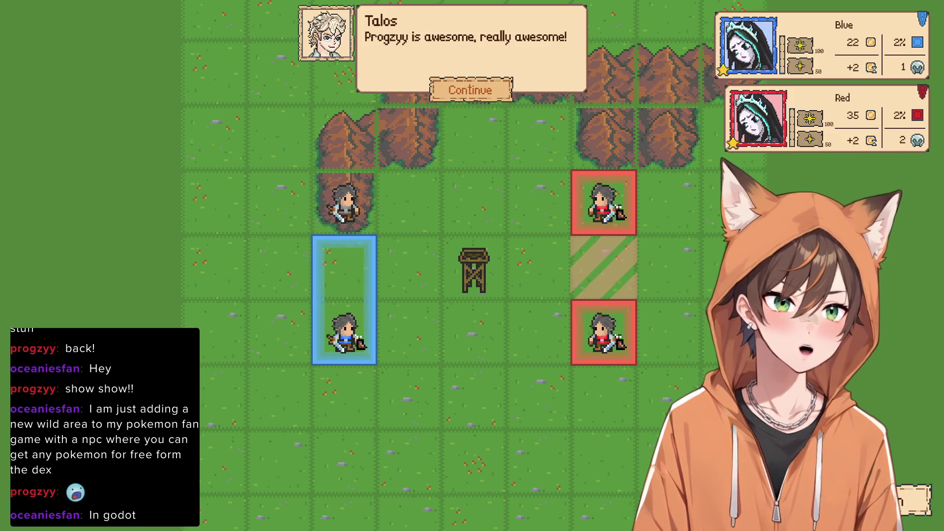
pyautogui.press('Return')
pyautogui.press('Down')
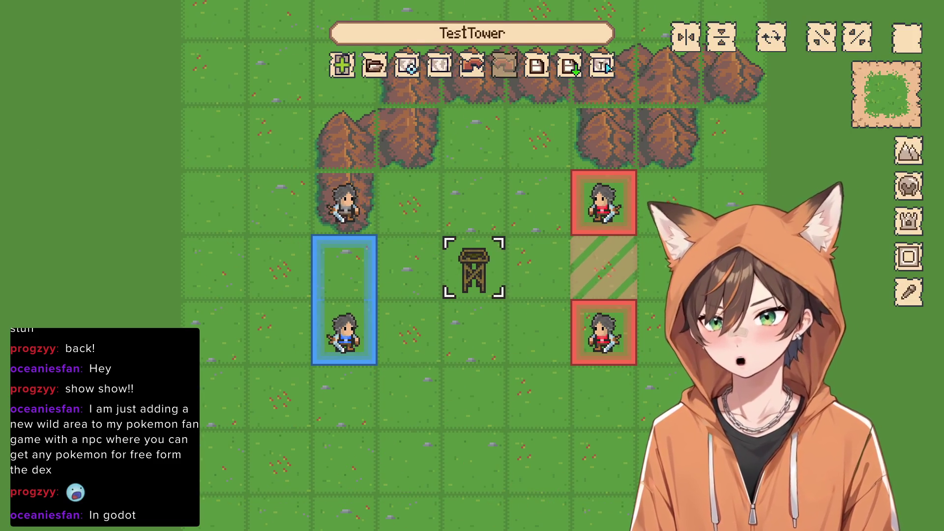
pyautogui.press('Up')
pyautogui.press('Up')
pyautogui.press('Up')
pyautogui.press('Left')
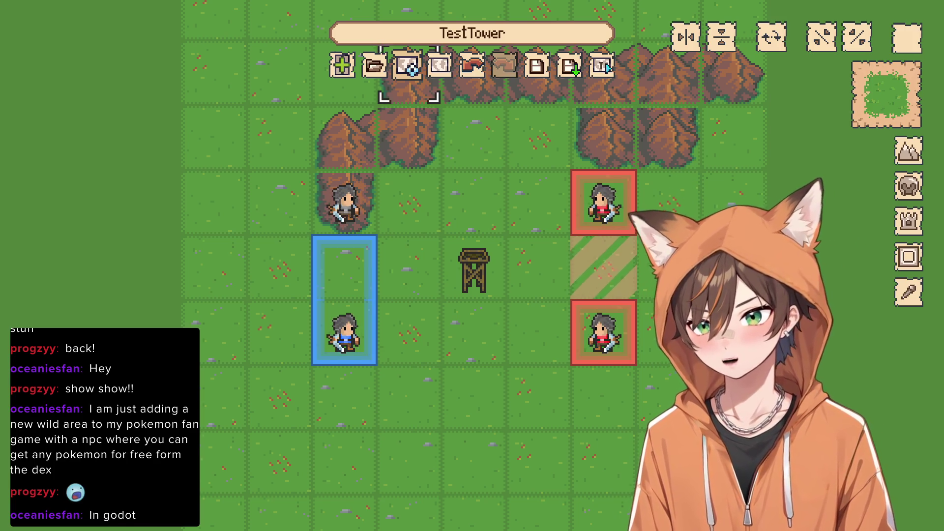
pyautogui.press('Up')
pyautogui.press('Return')
pyautogui.press('Right')
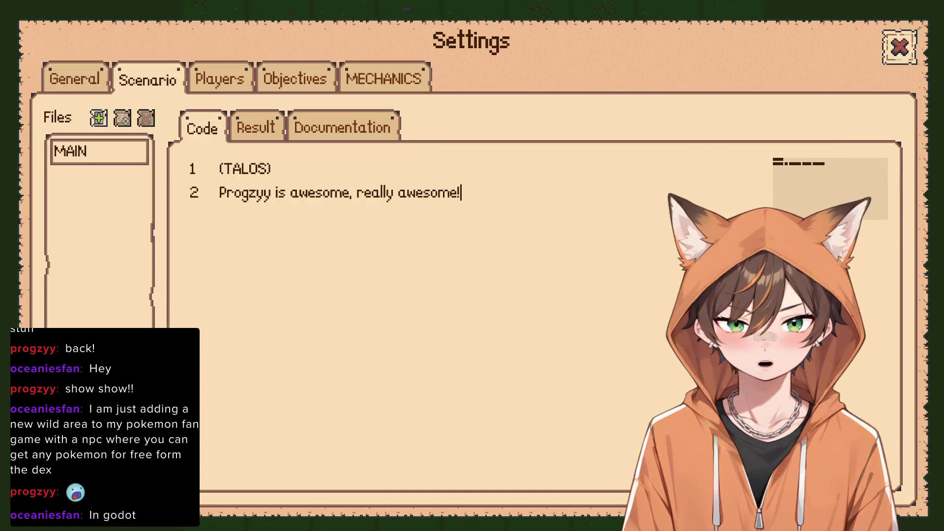
# Insert '> Start visual_novel_mode' as the script's first line
pyautogui.press('Return')
pyautogui.press('Return')
pyautogui.press('Up')
pyautogui.press('Up')
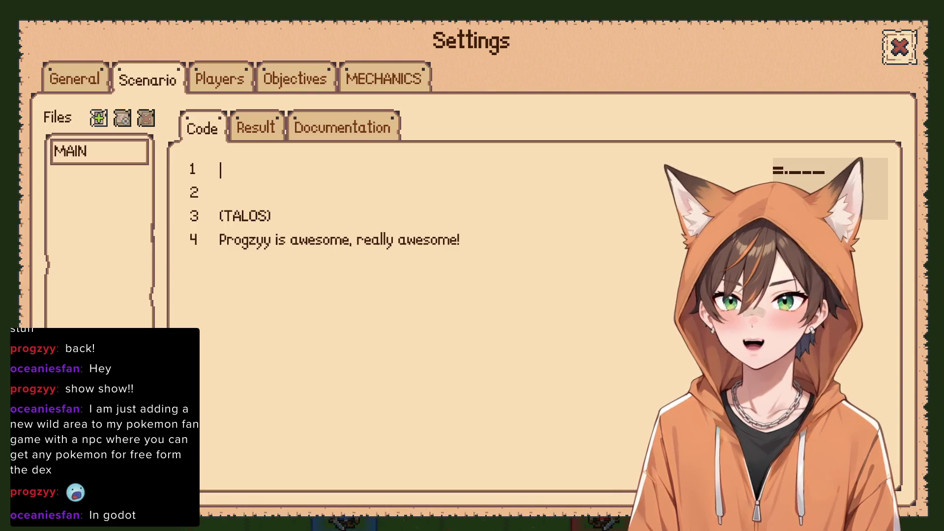
pyautogui.write('?')
pyautogui.press('BackSpace')
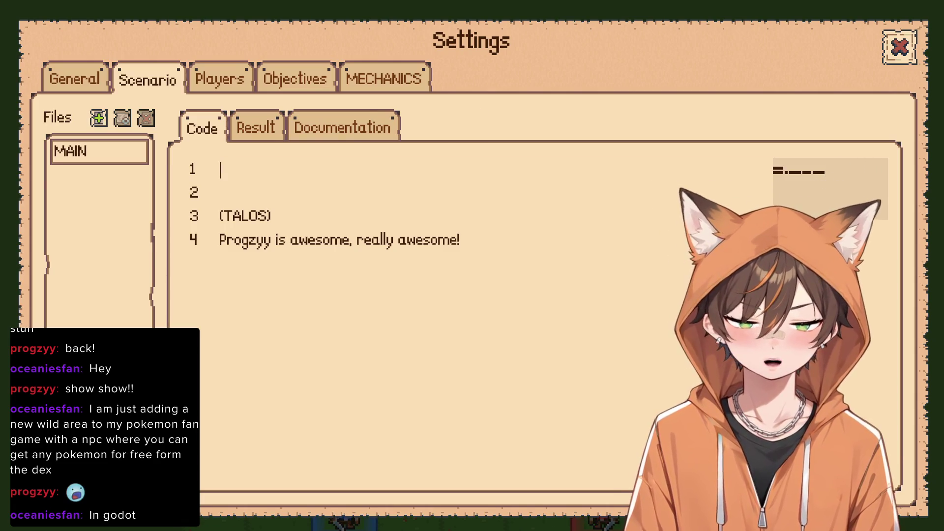
pyautogui.write('> Start')
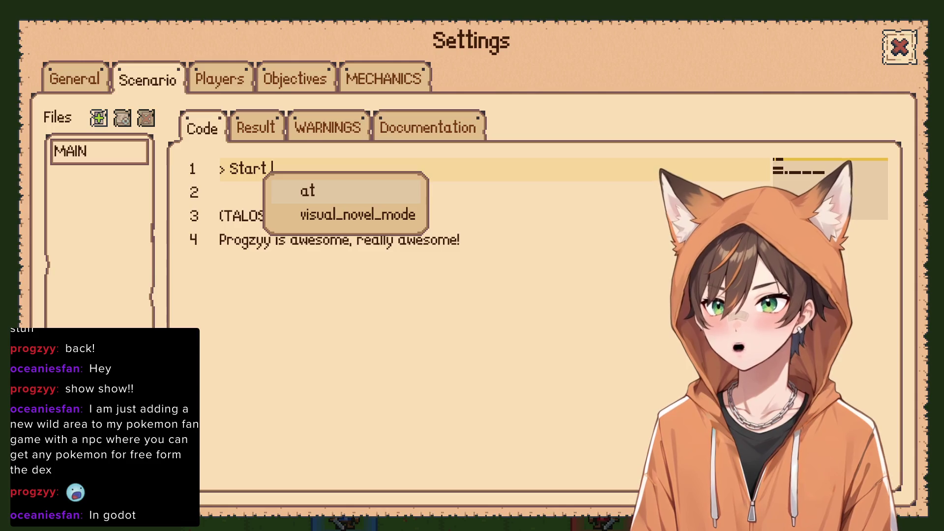
pyautogui.press('Down')
pyautogui.press('Return')
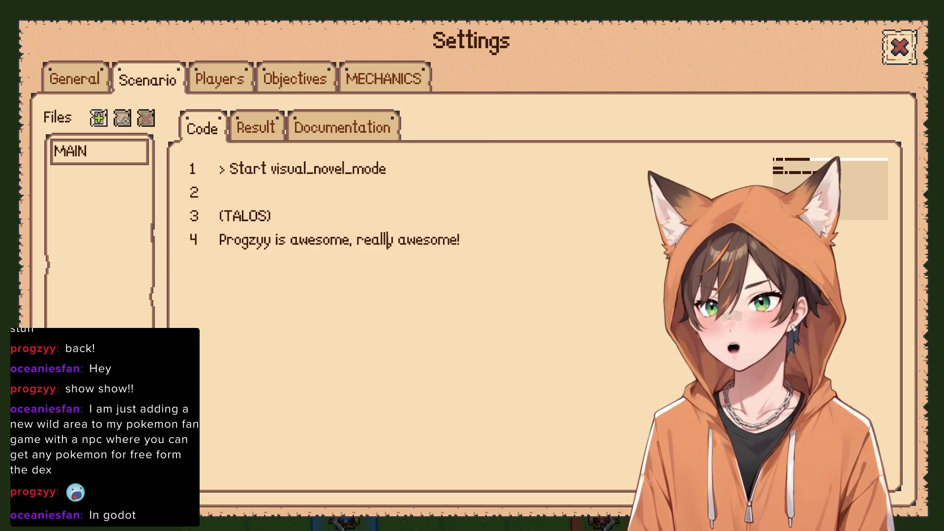
# Add '> Entrance TALOS LEFT' on line 3 above Talos's dialogue
pyautogui.press('Return')
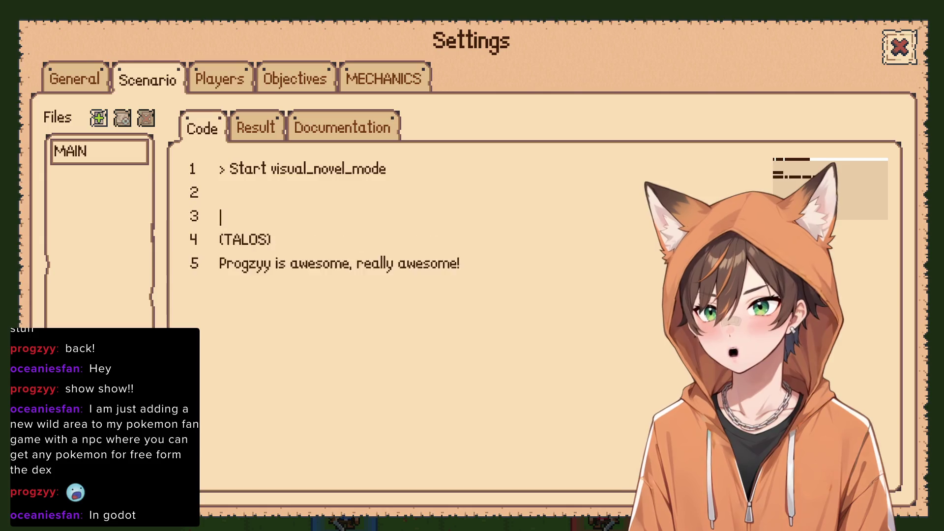
pyautogui.press('Return')
pyautogui.press('Up')
pyautogui.write('> En')
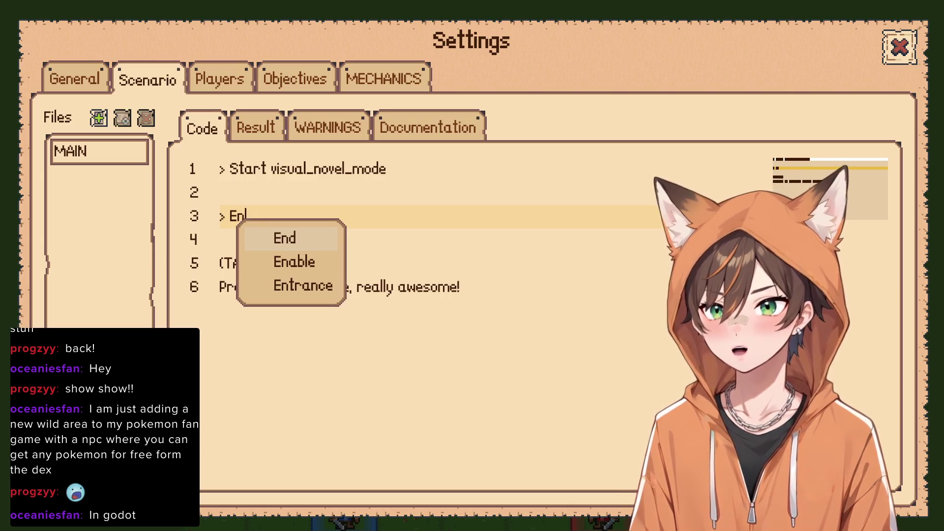
pyautogui.press('Down')
pyautogui.press('Down')
pyautogui.press('Return')
pyautogui.write('TALOS')
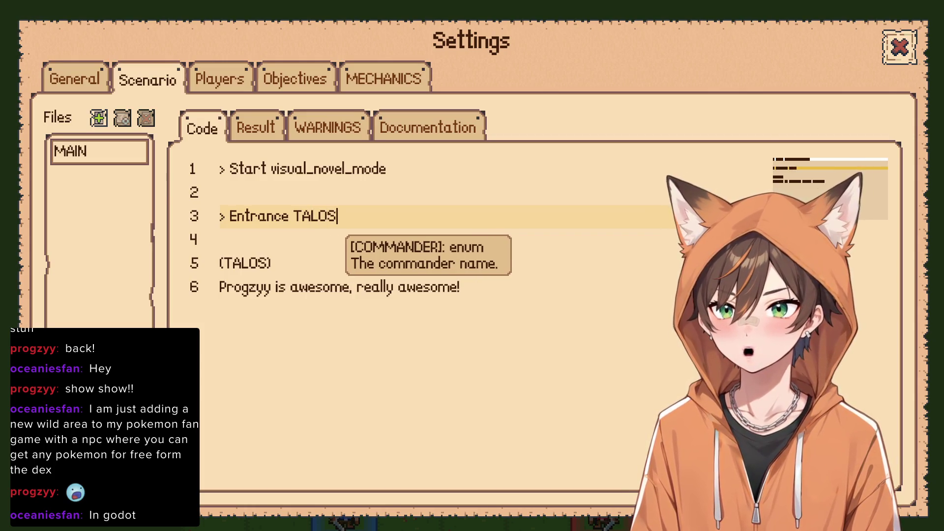
pyautogui.write(' LEFT')
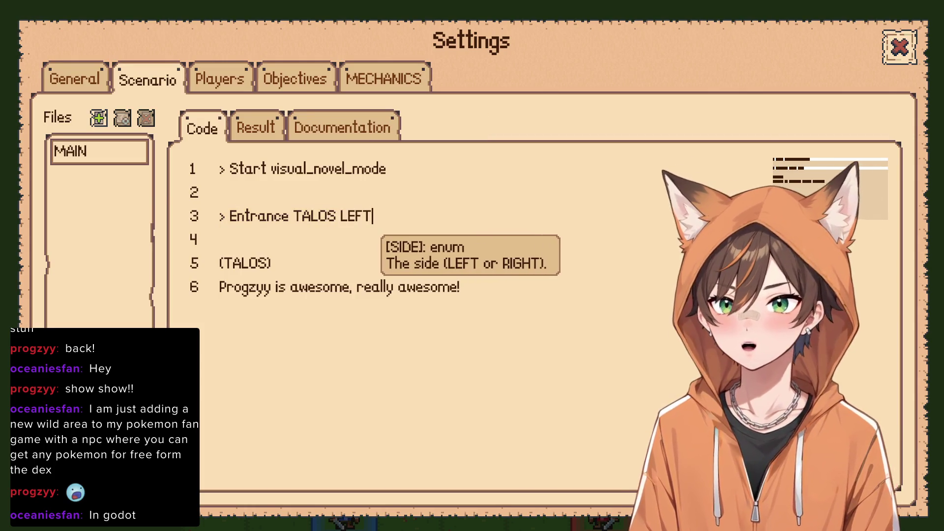
# Check the script warnings, re-enter LEFT on the Entrance line, and add a line after the dialogue
pyautogui.click(462, 286)
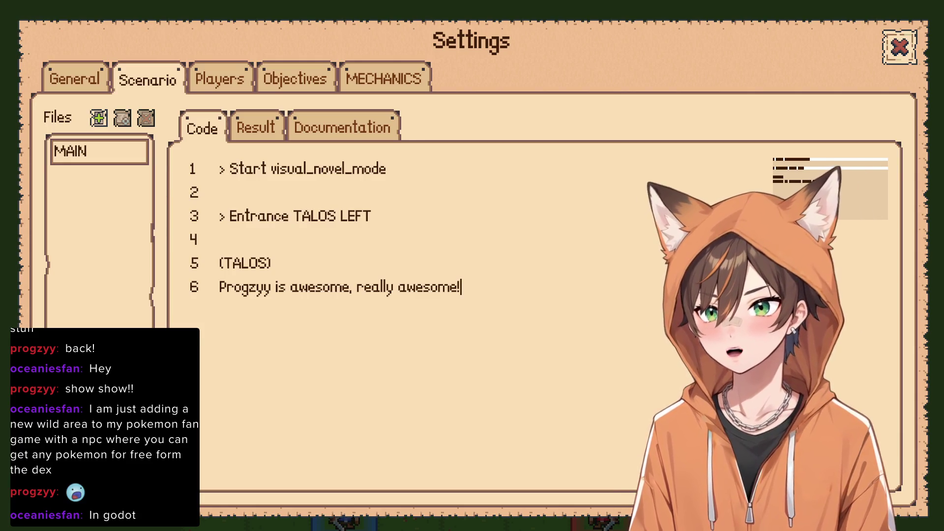
pyautogui.click(371, 216)
pyautogui.press('BackSpace')
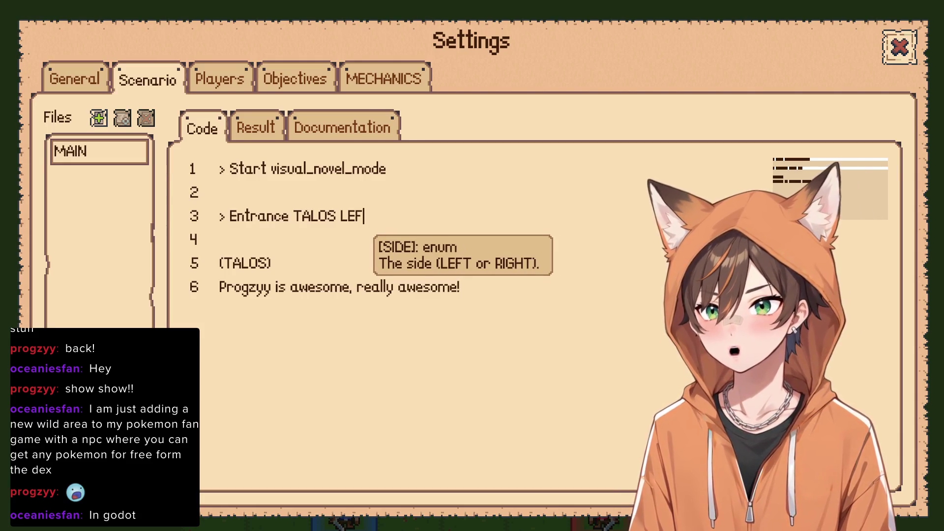
pyautogui.press('BackSpace')
pyautogui.press('BackSpace')
pyautogui.press('BackSpace')
pyautogui.click(256, 127)
pyautogui.click(327, 128)
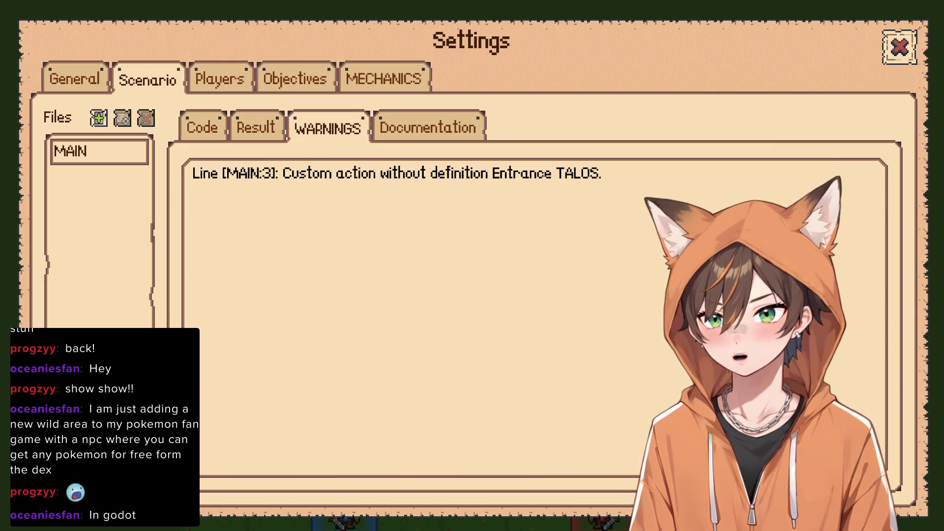
pyautogui.click(202, 128)
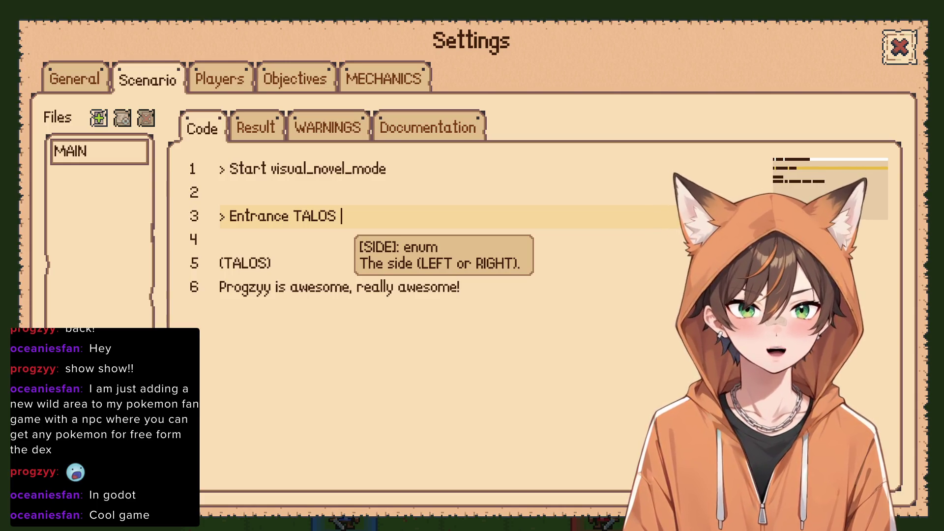
pyautogui.hotkey('ctrl', 'a')
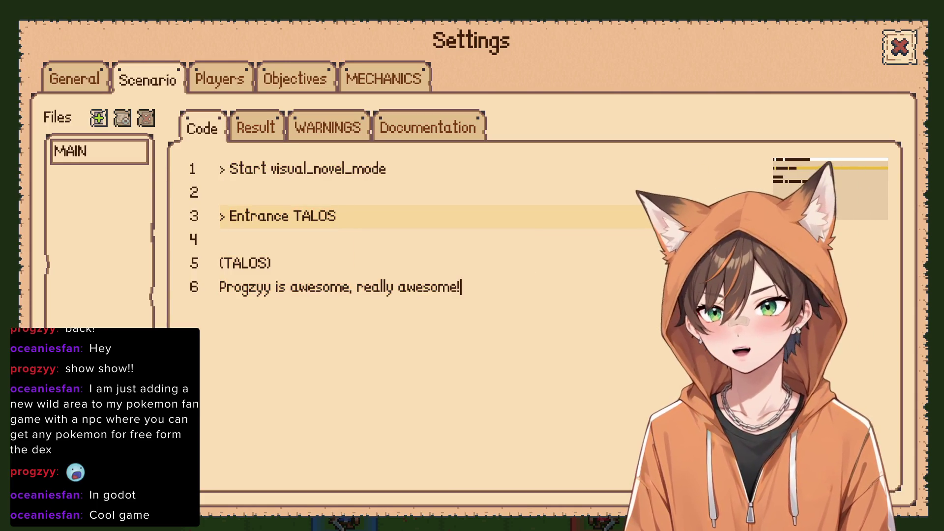
pyautogui.write(' LEFT')
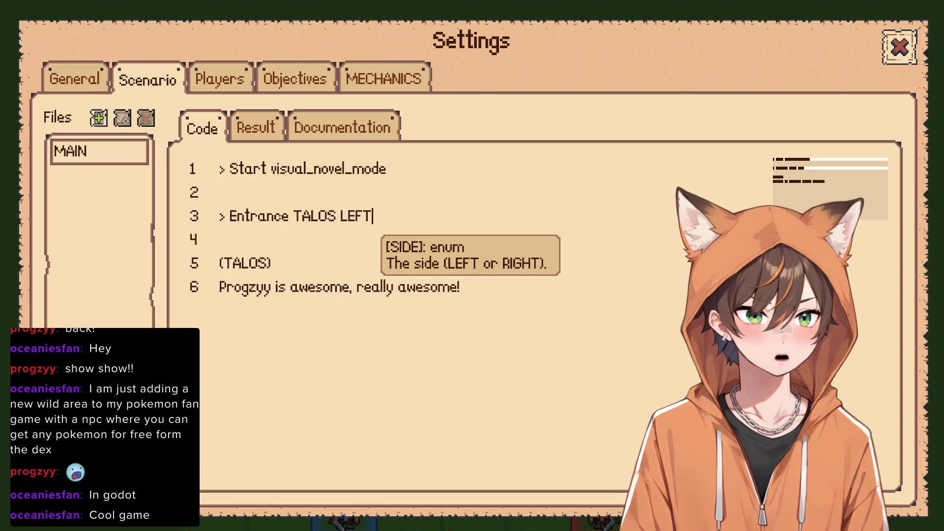
pyautogui.click(461, 287)
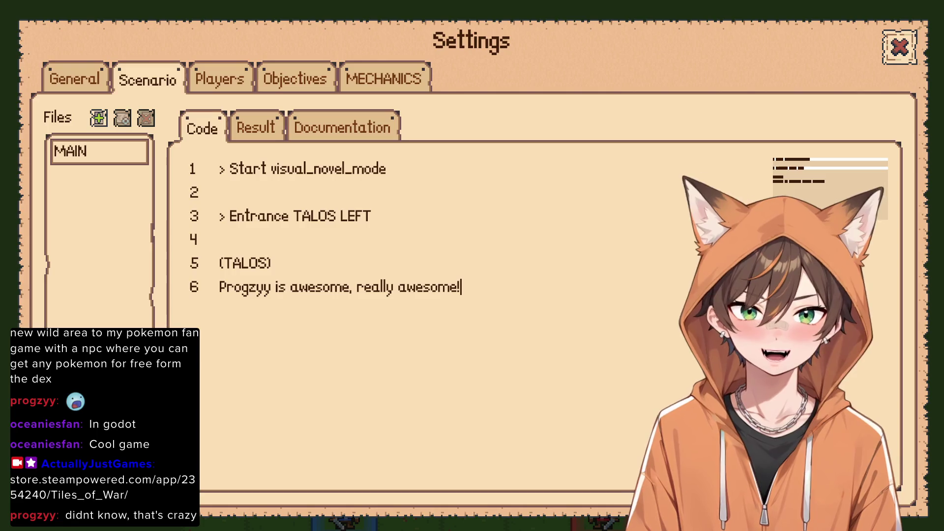
pyautogui.press('Return')
pyautogui.press('Return')
# Add a second Talos line 'Some additional dialgue' and close Settings
pyautogui.write('>')
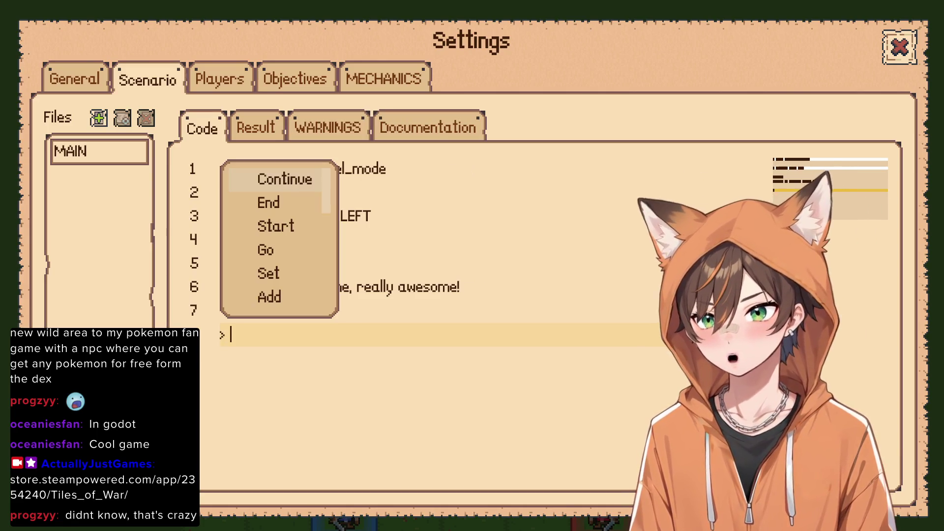
pyautogui.press('Down')
pyautogui.press('Down')
pyautogui.press('Down')
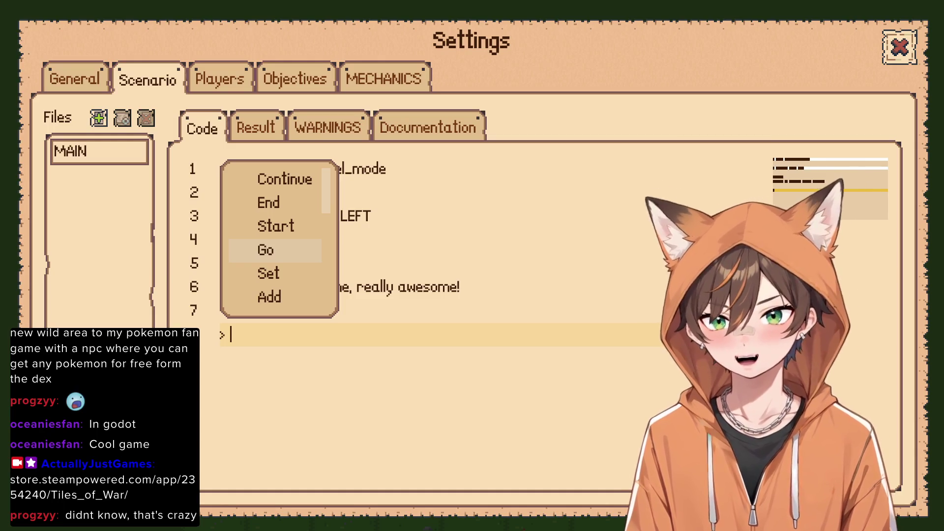
pyautogui.press('Escape')
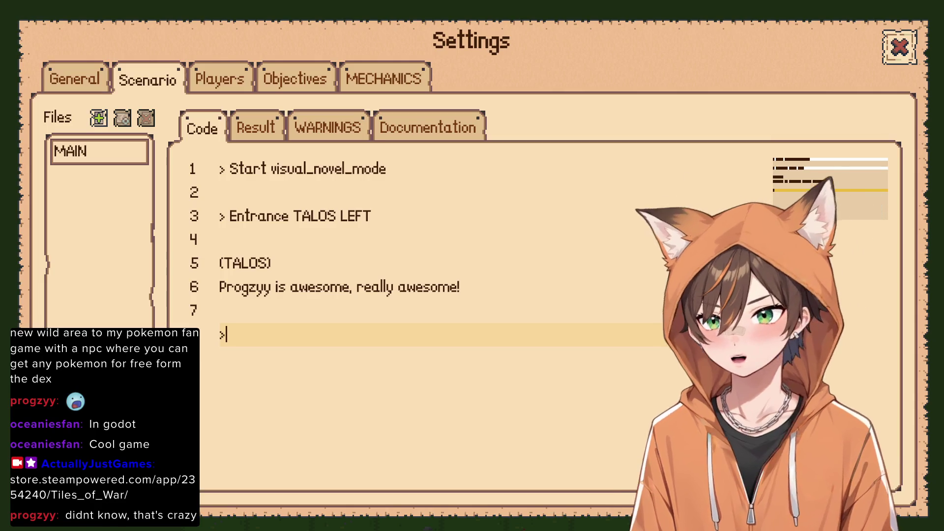
pyautogui.press('BackSpace')
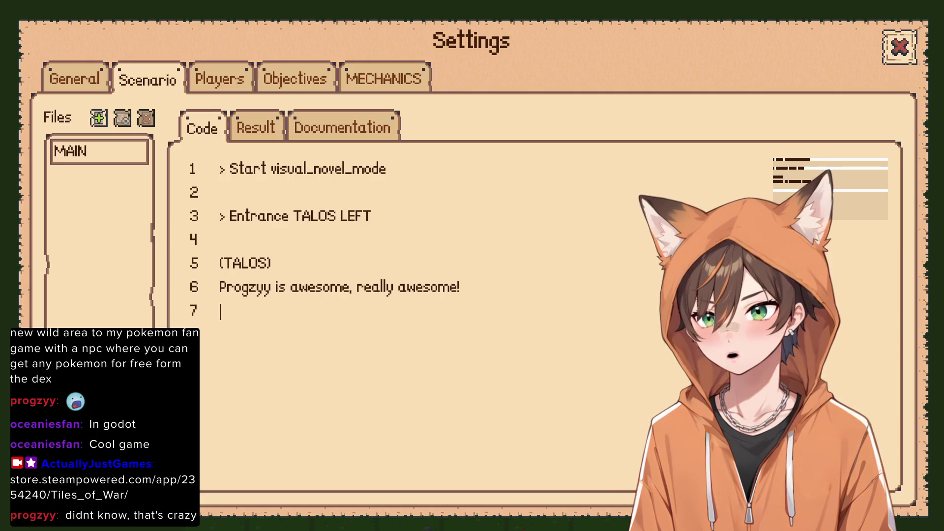
pyautogui.write('Some additional dialgue')
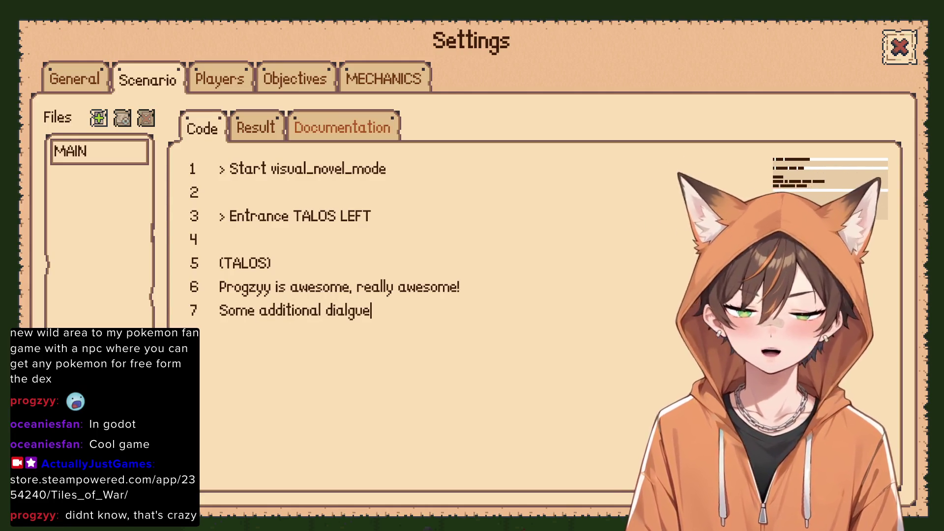
pyautogui.hotkey('ctrl', 'a')
pyautogui.click(900, 46)
# Test-play the map through Talos's two dialogue lines, then reopen Settings on the Scenario script
pyautogui.click(602, 65)
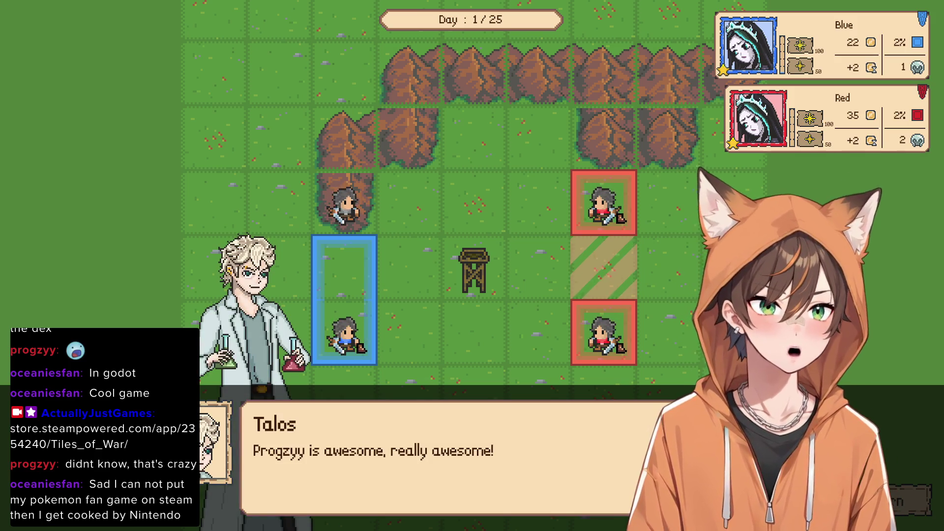
pyautogui.click(539, 463)
pyautogui.click(539, 463)
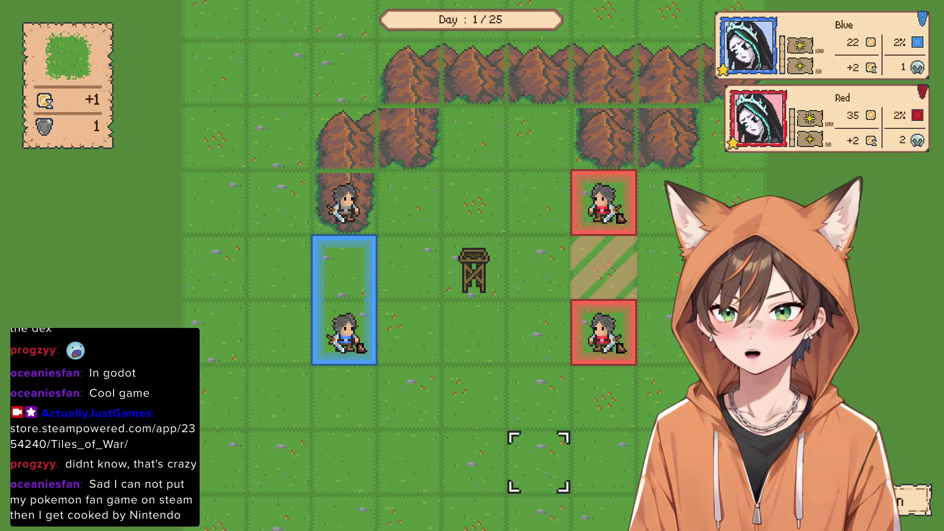
pyautogui.press('Escape')
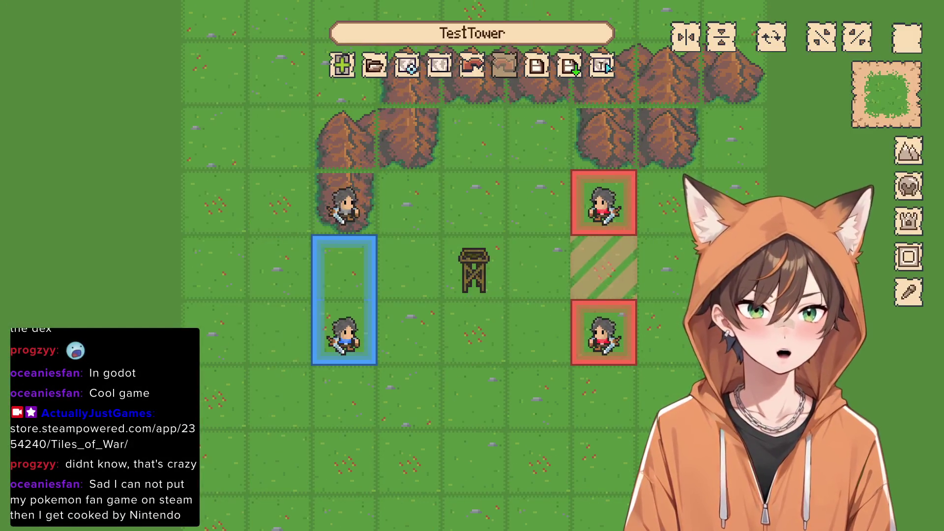
pyautogui.click(408, 64)
pyautogui.click(220, 79)
pyautogui.click(148, 79)
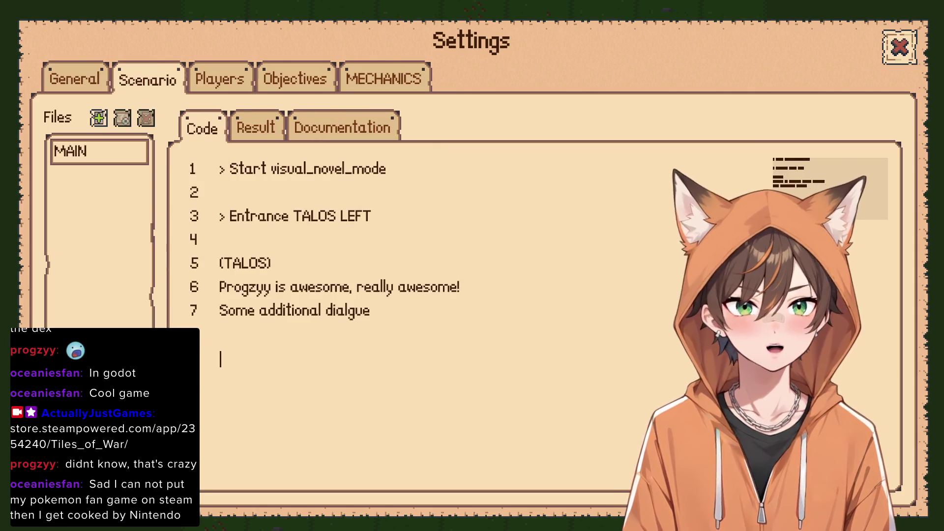
# Append '> Add player 0 ability charge 100' to the script, then launch a test battle
pyautogui.write('> Add')
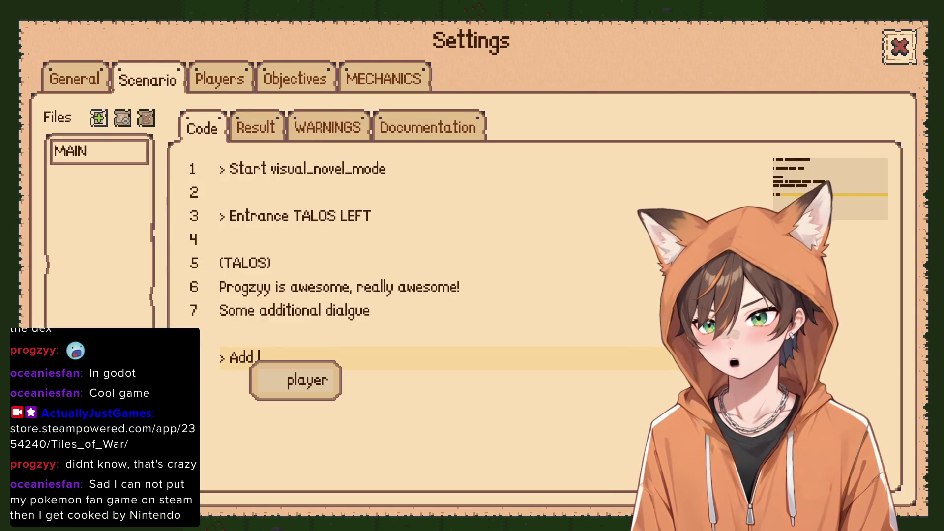
pyautogui.press('Tab')
pyautogui.write('0')
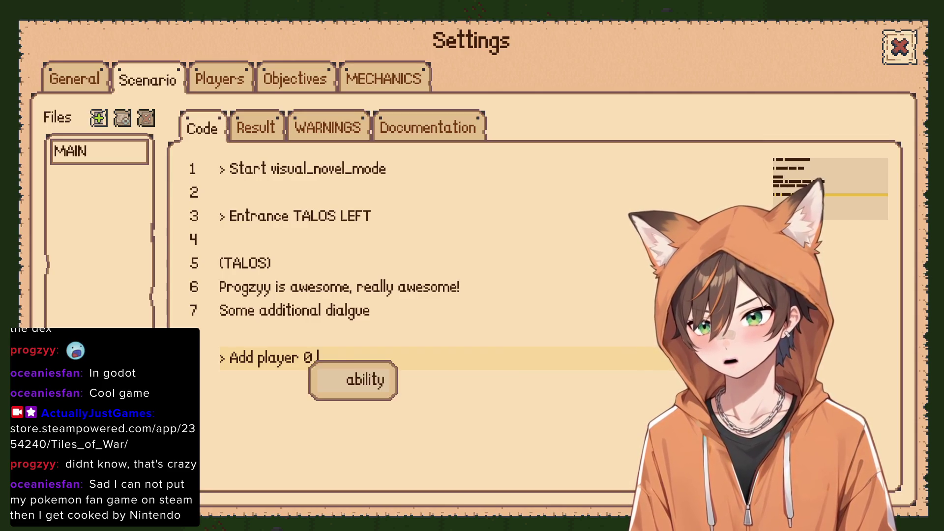
pyautogui.press('Tab')
pyautogui.press('Tab')
pyautogui.write('100')
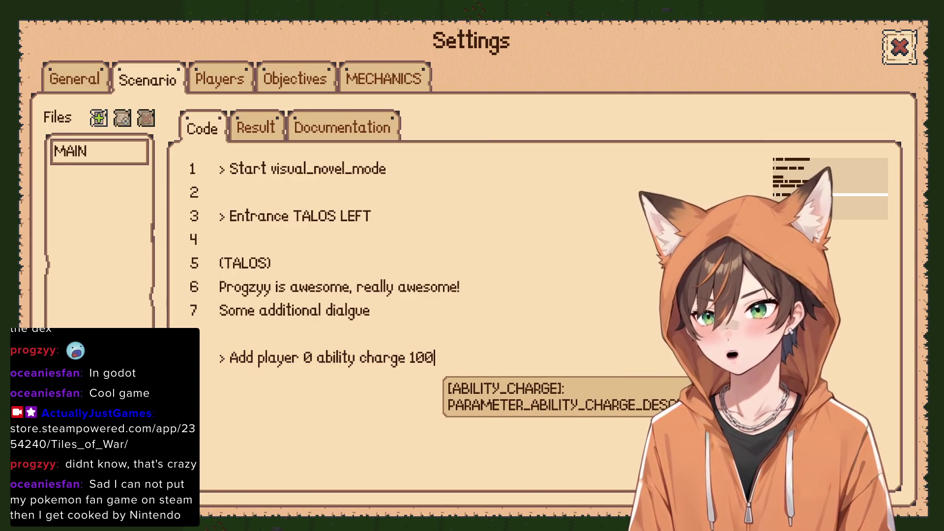
pyautogui.click(900, 46)
pyautogui.click(602, 65)
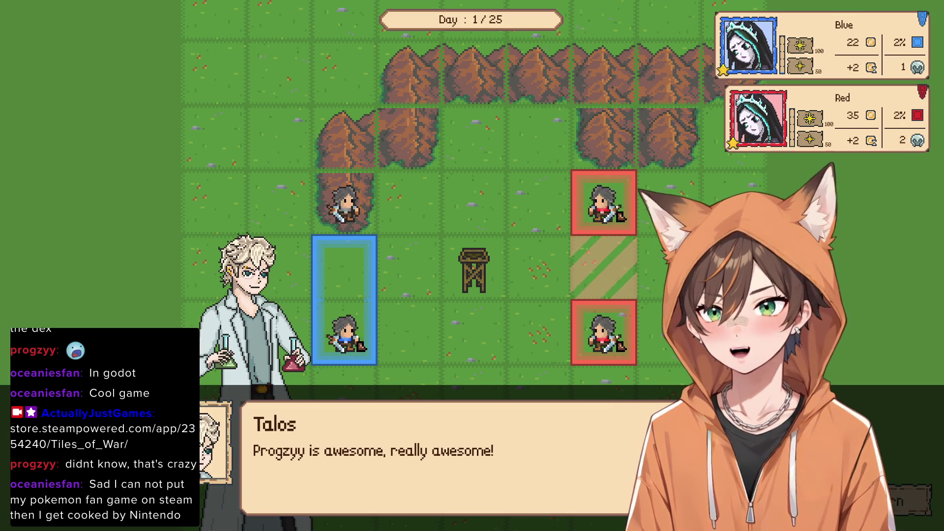
# Dismiss Talos's line and the Reckless Charge ready message, then exit to the editor
pyautogui.press('space')
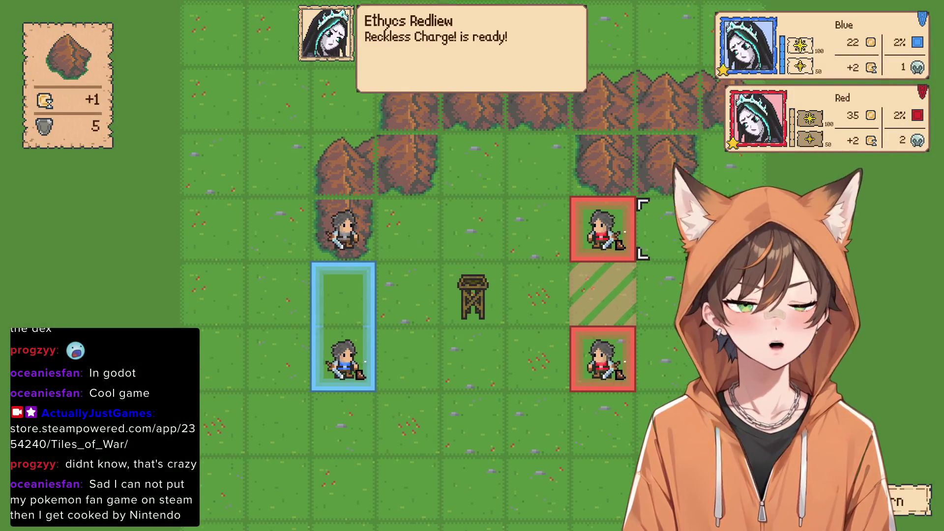
pyautogui.press('space')
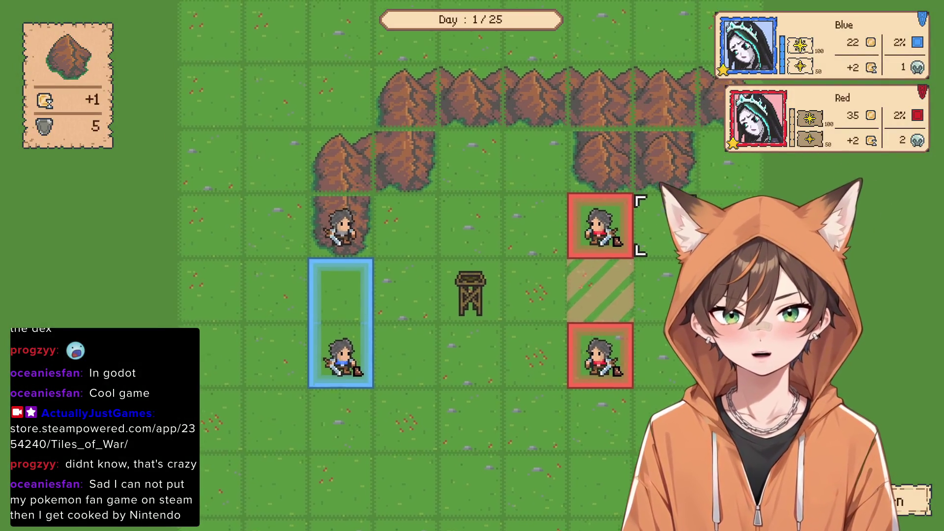
pyautogui.scroll(-3, 659, 226)
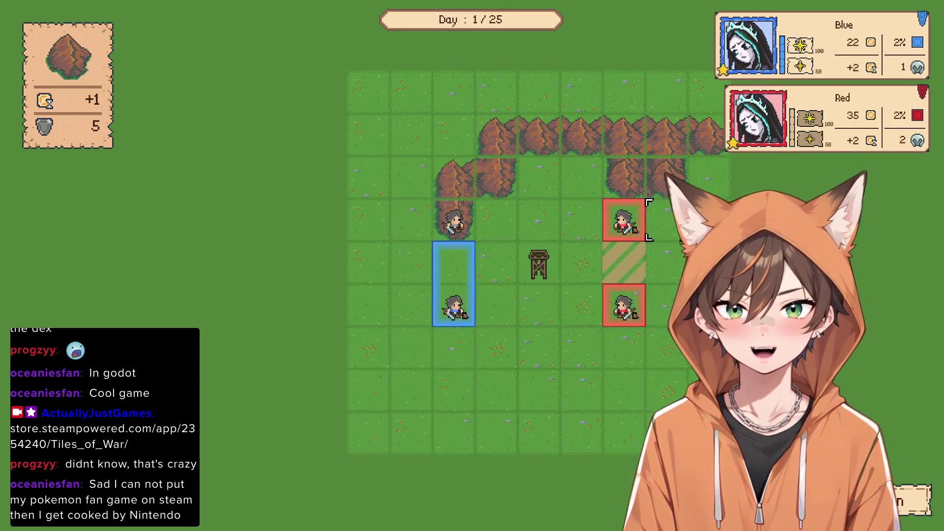
pyautogui.scroll(1, 659, 241)
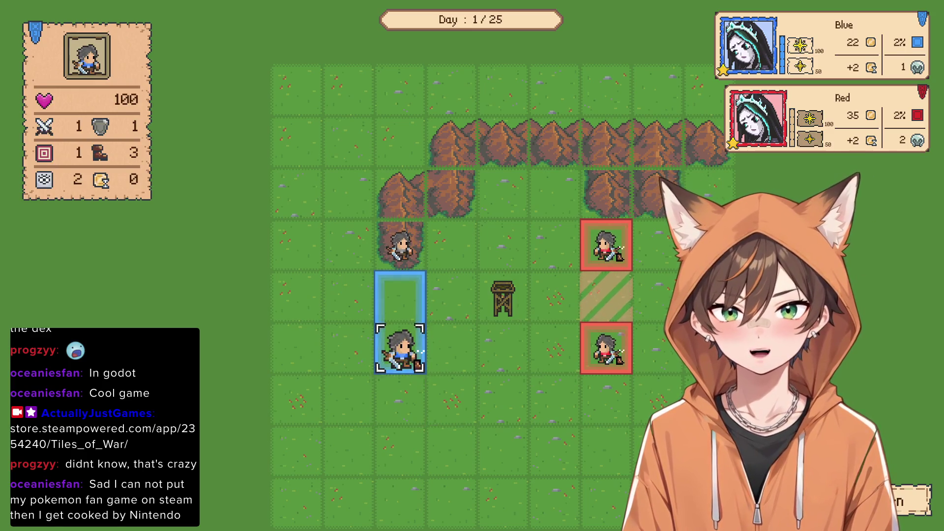
pyautogui.moveTo(400, 245)
pyautogui.scroll(-2, 588, 231)
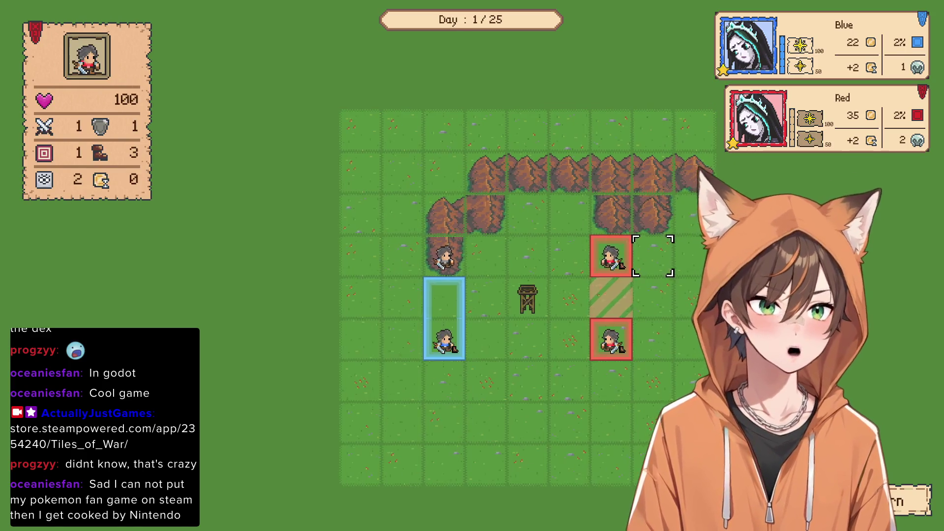
pyautogui.press('e')
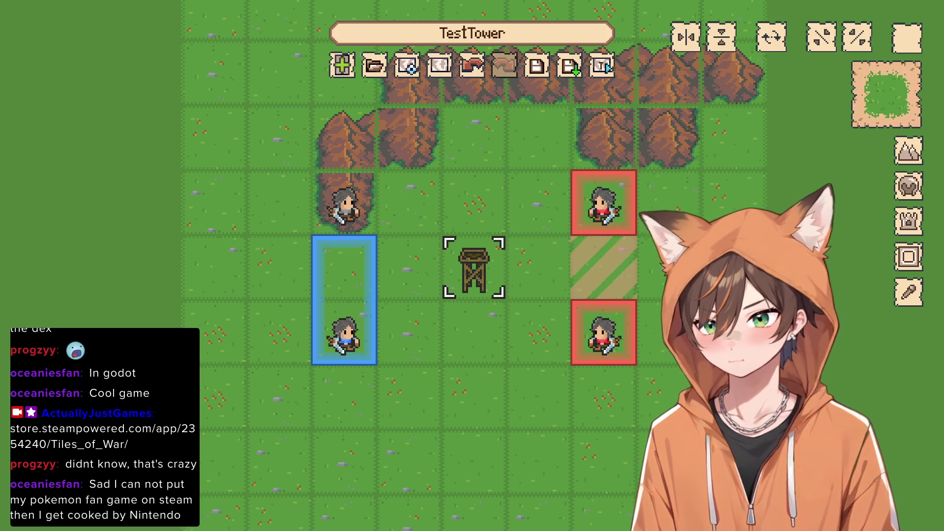
# Pan the map, replay the test battle through its messages, then open TestTower's Settings
pyautogui.moveTo(474, 268); pyautogui.dragTo(509, 301)
pyautogui.click(408, 65)
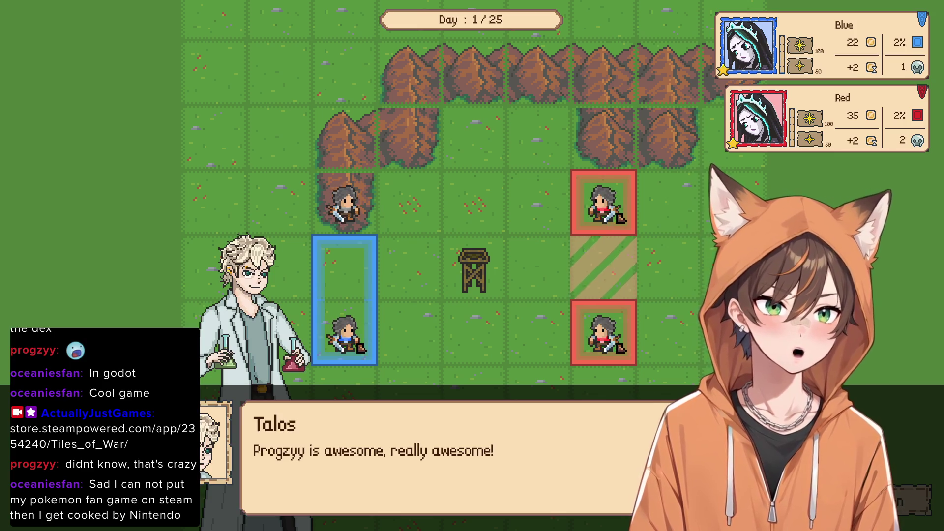
pyautogui.press('space')
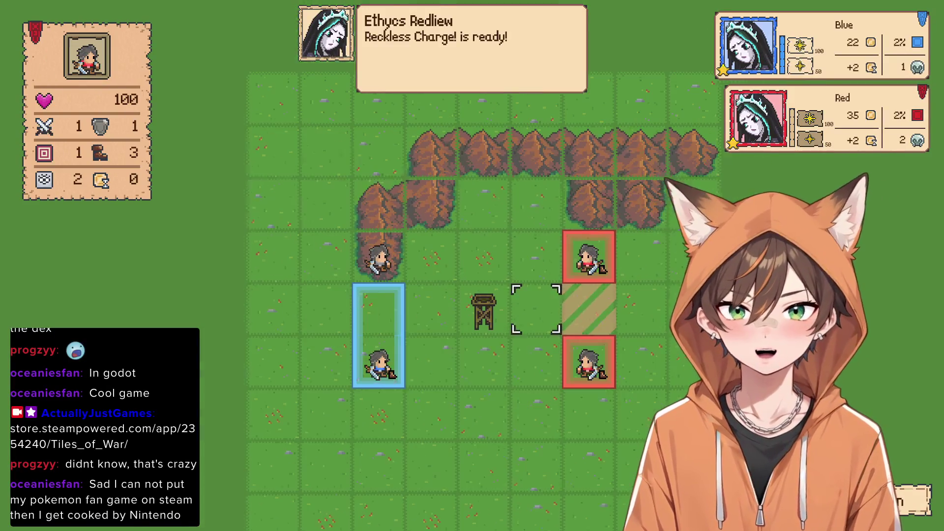
pyautogui.press('space')
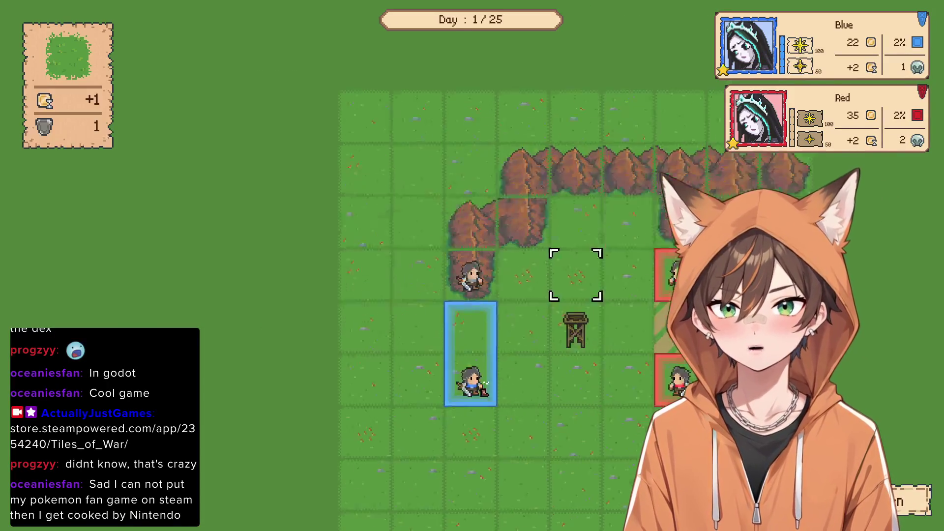
pyautogui.scroll(-2, 534, 279)
pyautogui.press('F1')
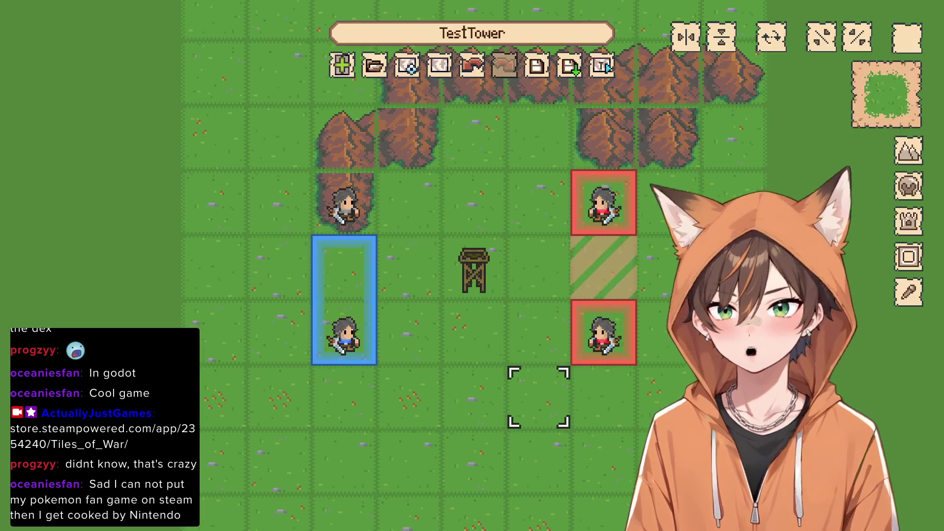
pyautogui.click(406, 64)
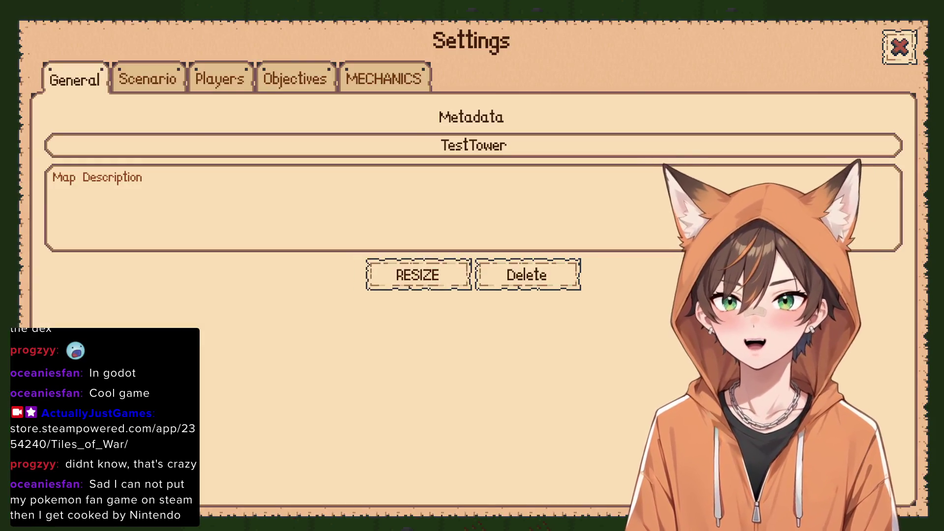
# In the Scenario settings, add a new script file named STORY_2 beside MAIN
pyautogui.click(219, 78)
pyautogui.click(148, 79)
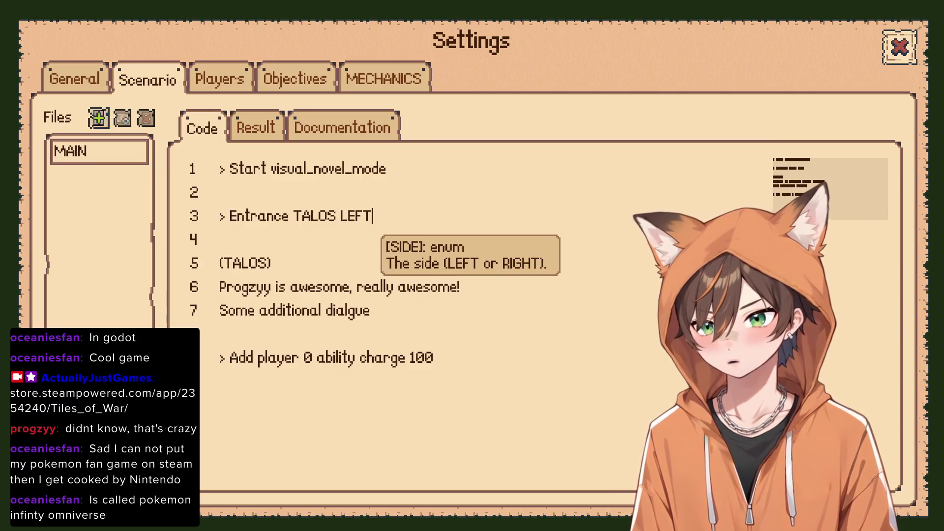
pyautogui.click(98, 118)
pyautogui.click(472, 259)
pyautogui.write('STOR')
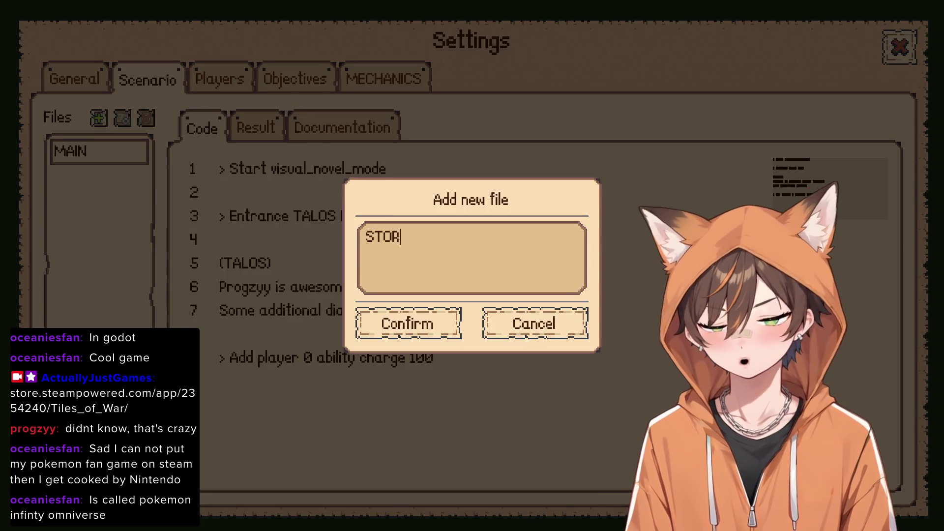
pyautogui.write('Y_2')
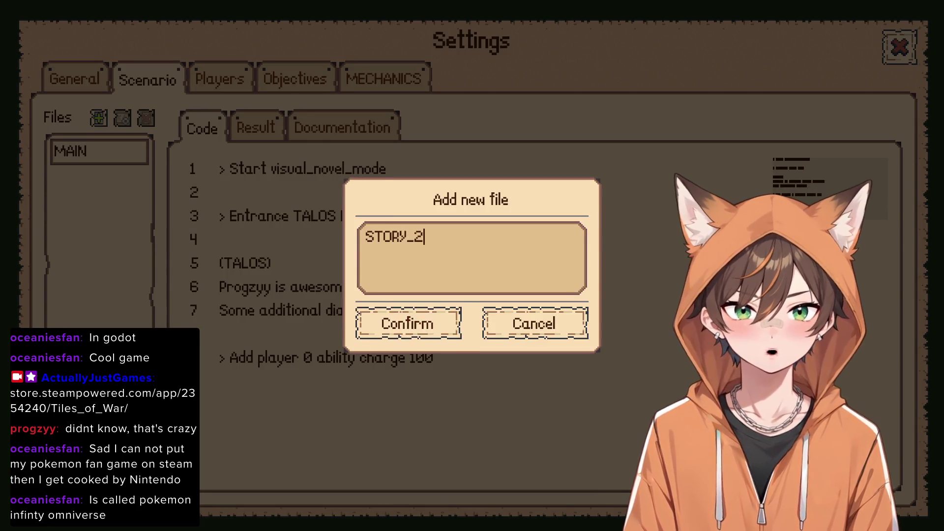
pyautogui.press('Return')
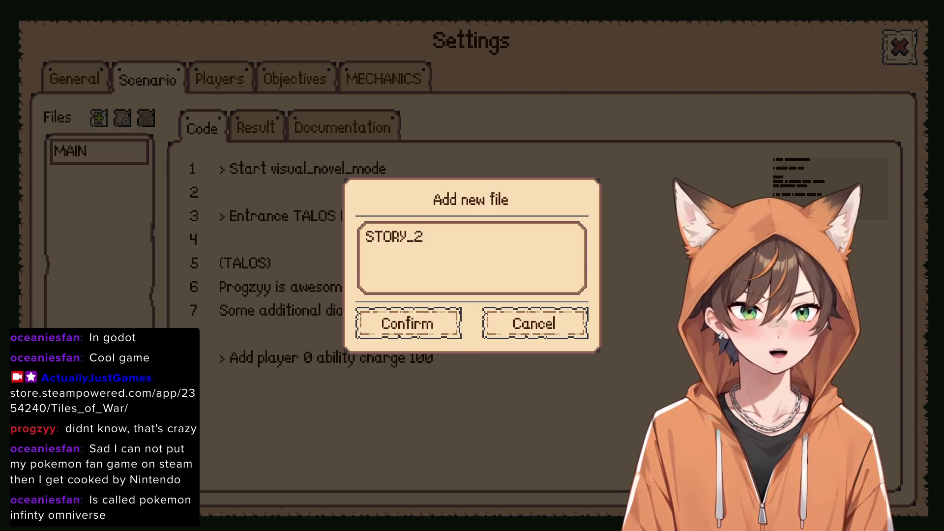
pyautogui.click(408, 323)
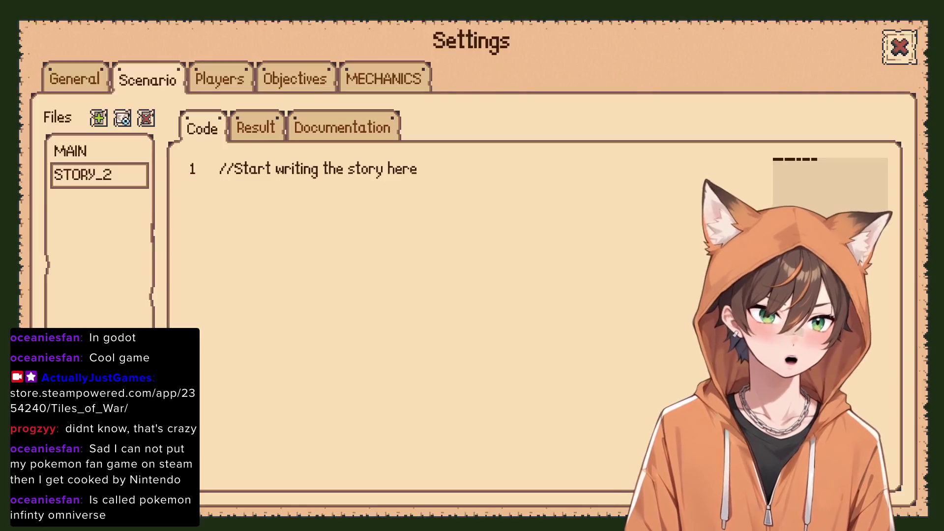
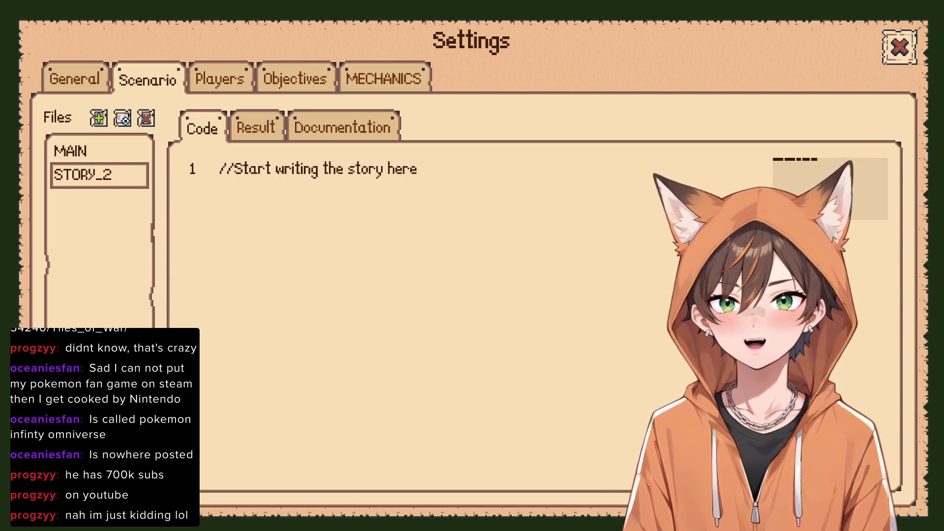
# Add 'This is part two of the story!' as line 2 of STORY_2, below the starter comment
pyautogui.press('Return')
pyautogui.press('Return')
pyautogui.press('Return')
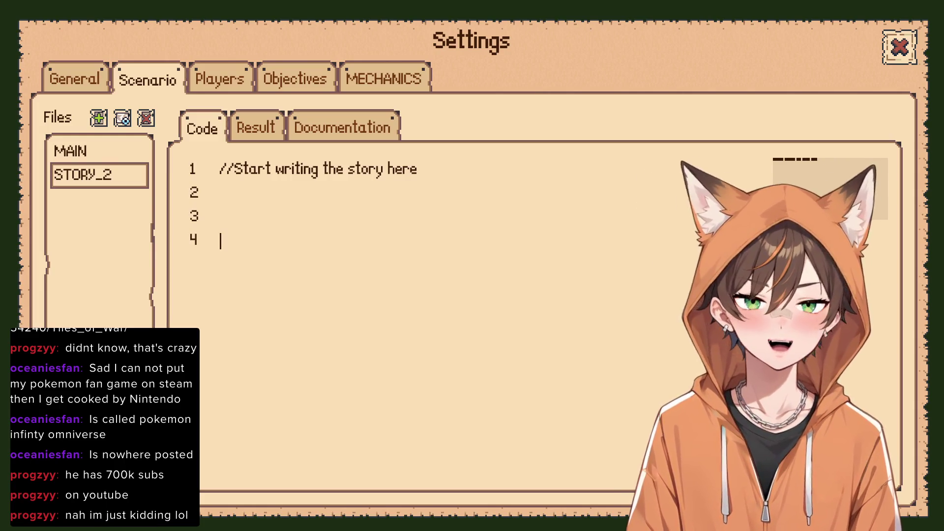
pyautogui.press('BackSpace')
pyautogui.write('>')
pyautogui.press('BackSpace')
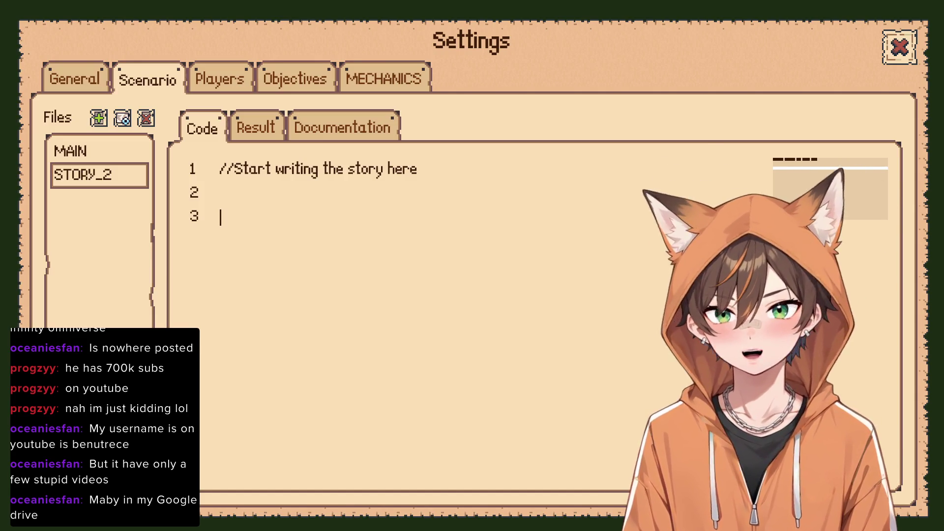
pyautogui.press('BackSpace')
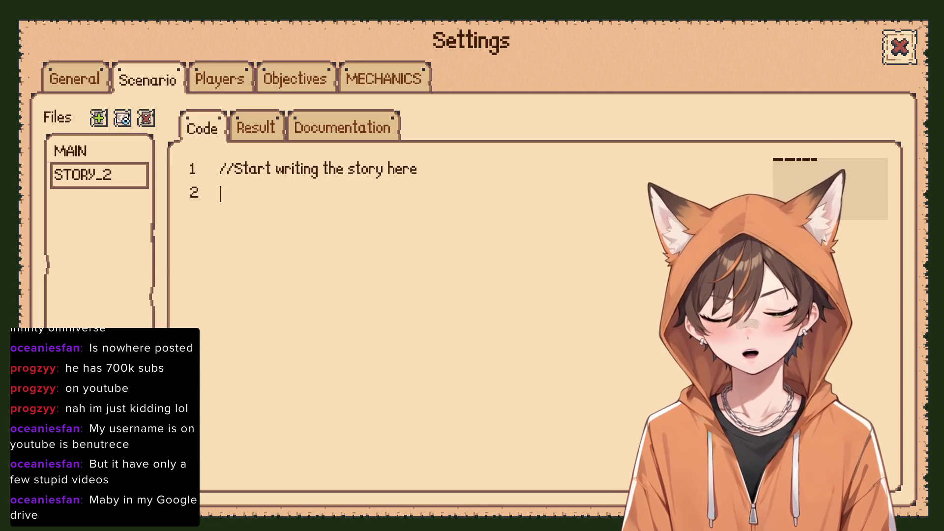
pyautogui.write('This is part two of the story!')
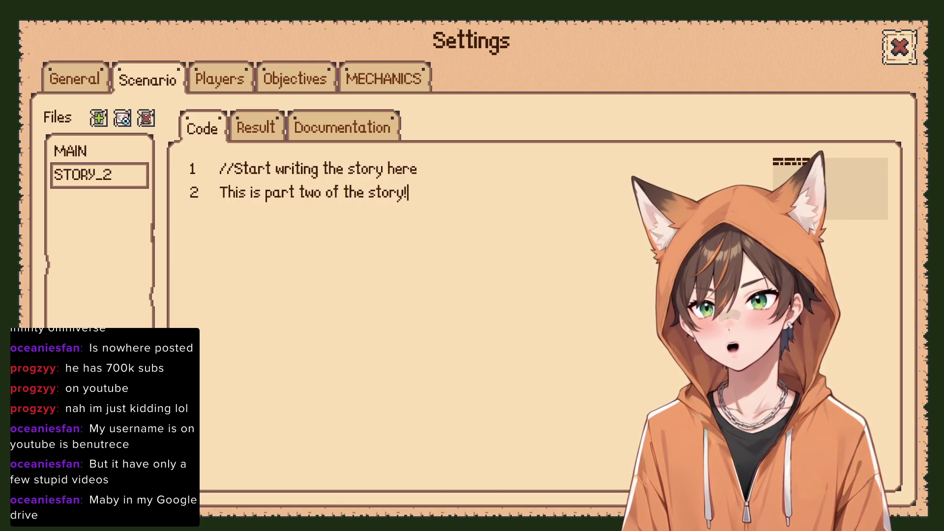
# Switch to MAIN and append a '> Go to STORY_' jump line at its end
pyautogui.click(84, 151)
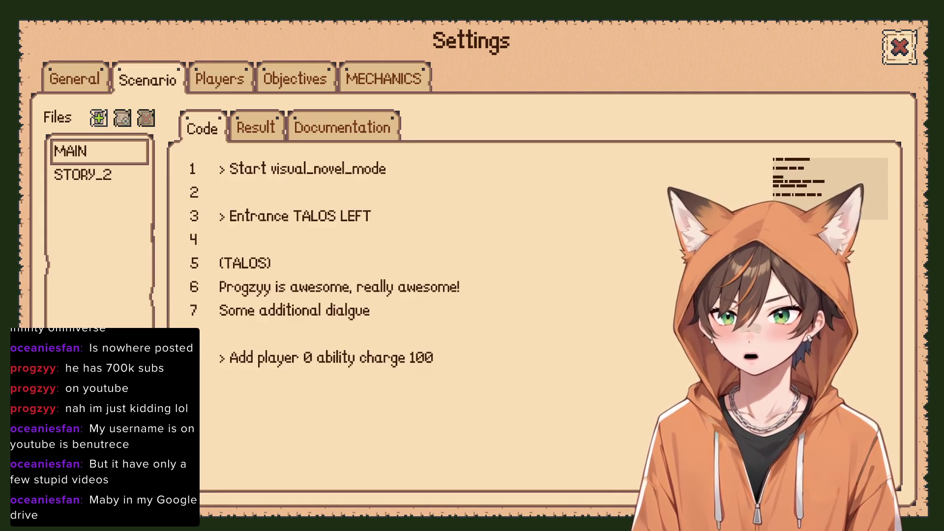
pyautogui.press('Return')
pyautogui.press('Return')
pyautogui.write('> ')
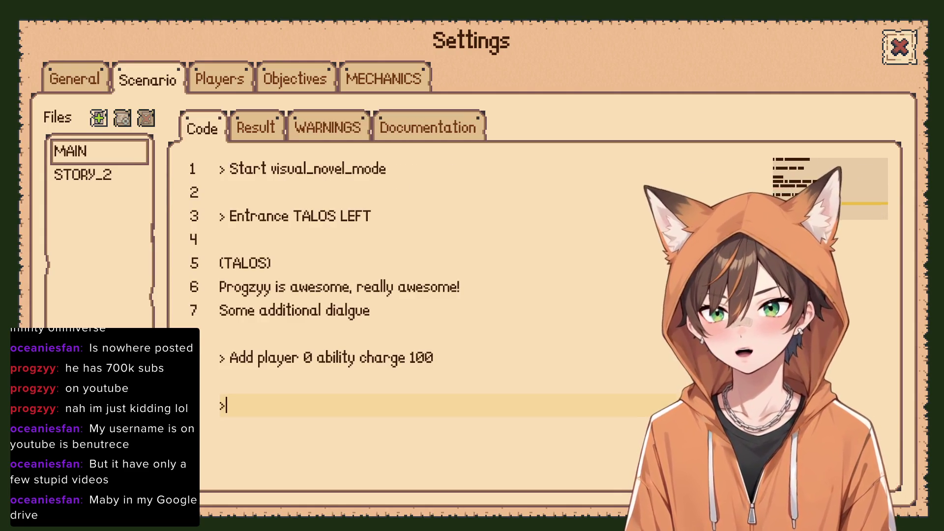
pyautogui.write('Go to ')
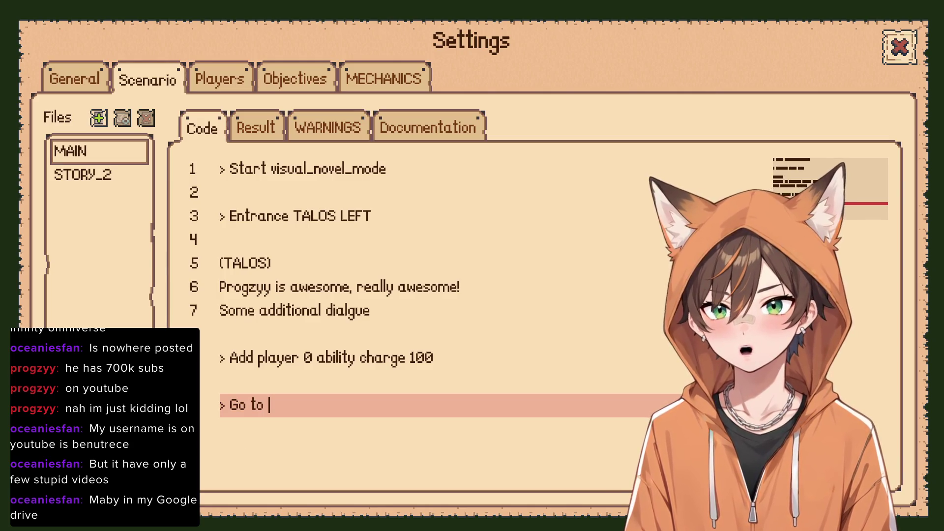
pyautogui.write('STORY_2')
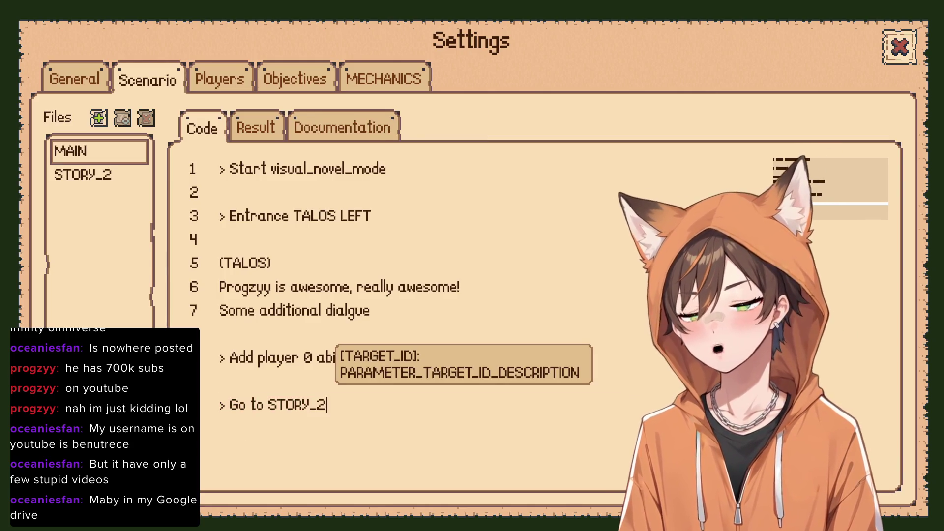
pyautogui.press('BackSpace')
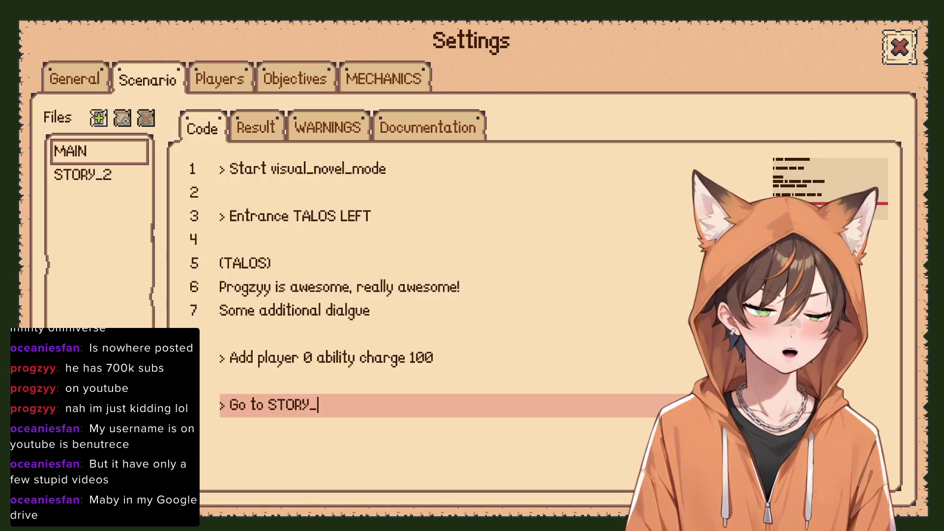
pyautogui.press('BackSpace')
pyautogui.write('_')
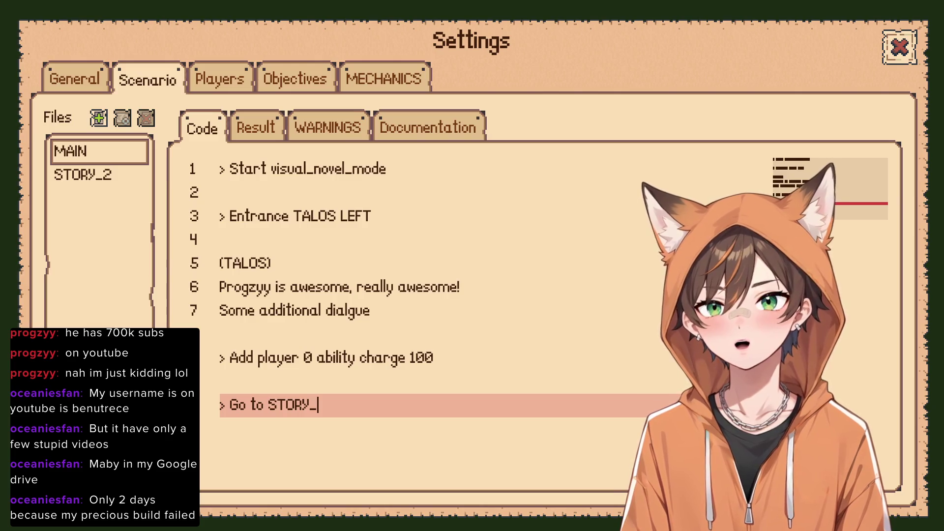
# Check the undefined-id warning, complete the jump as 'STORY_2', and view the compiled JSON
pyautogui.click(372, 311)
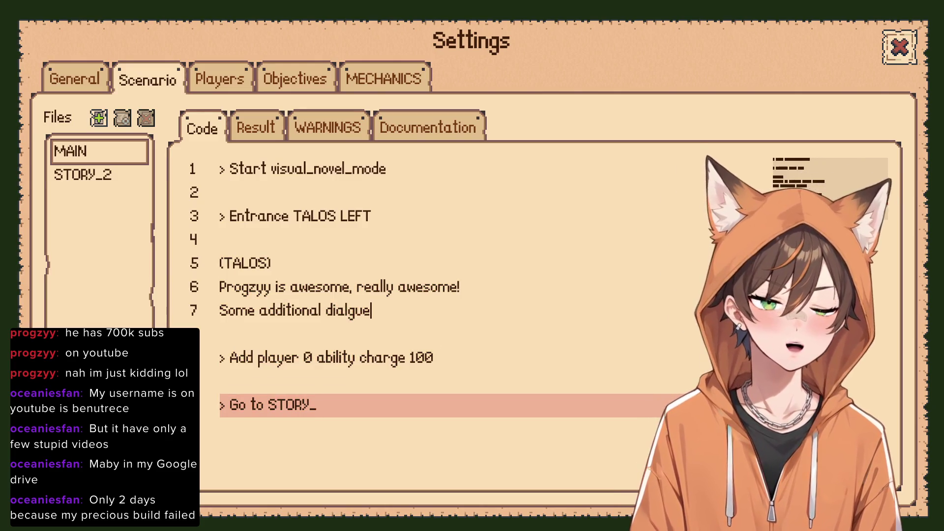
pyautogui.click(256, 127)
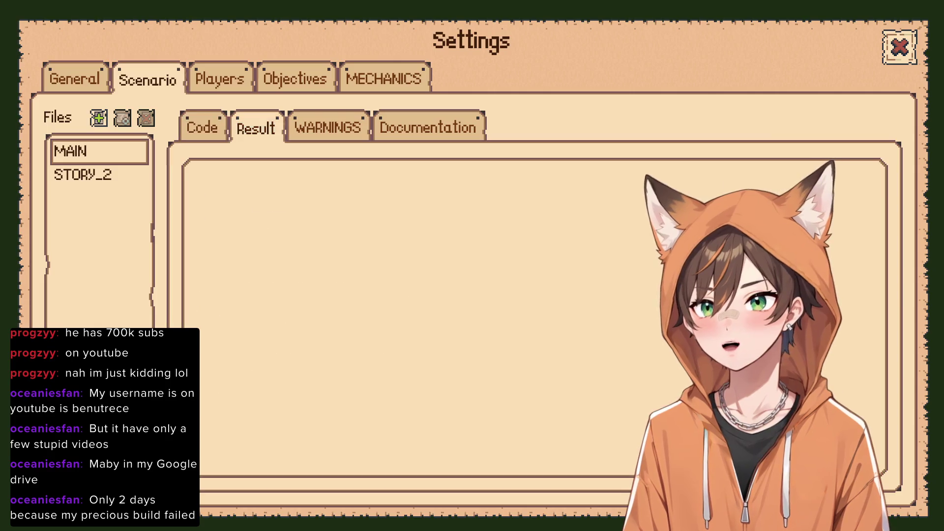
pyautogui.click(327, 128)
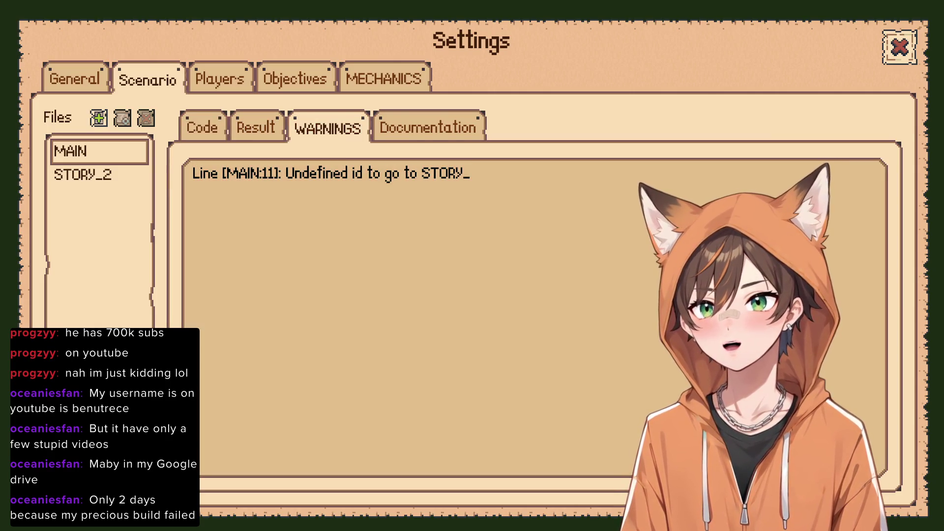
pyautogui.click(202, 127)
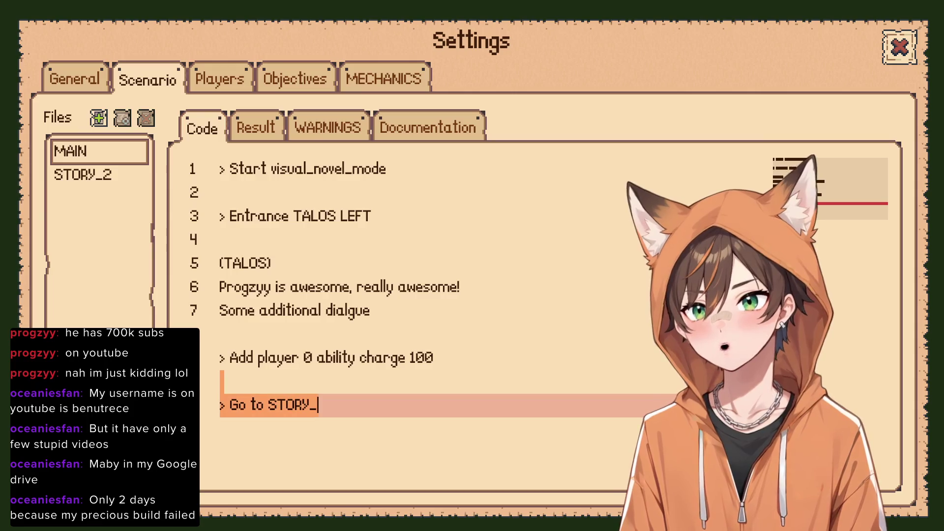
pyautogui.click(328, 128)
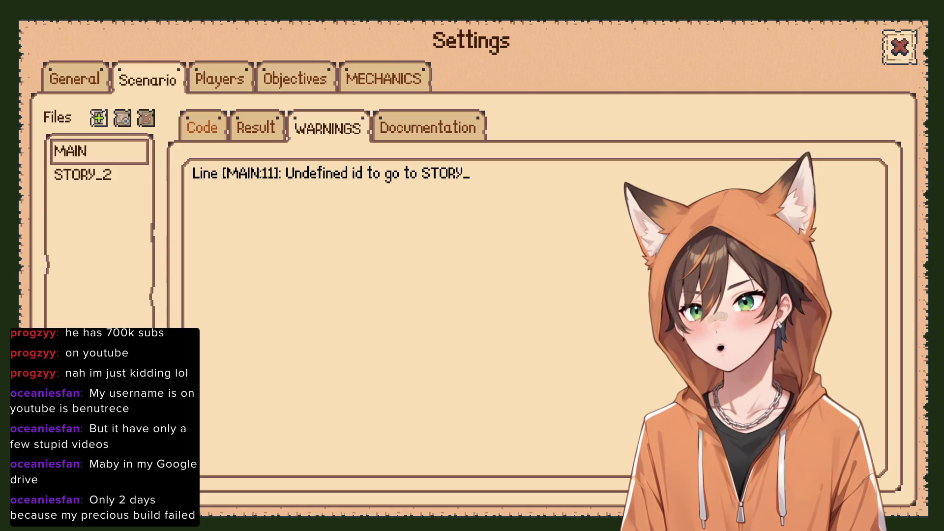
pyautogui.click(255, 127)
pyautogui.click(202, 128)
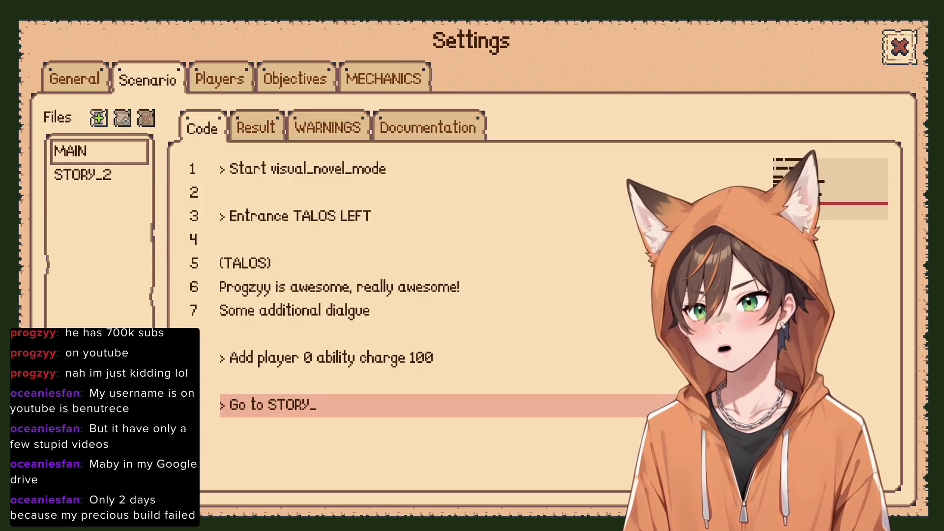
pyautogui.write('2')
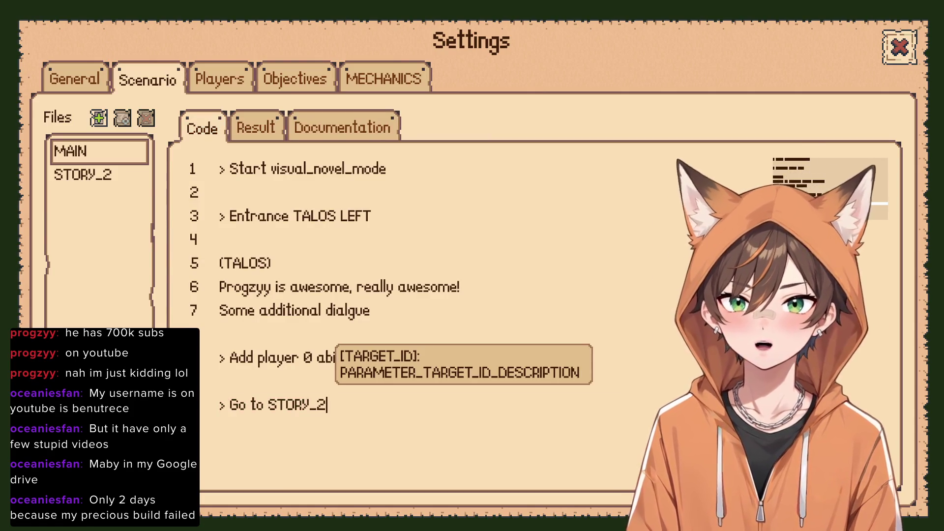
pyautogui.click(255, 127)
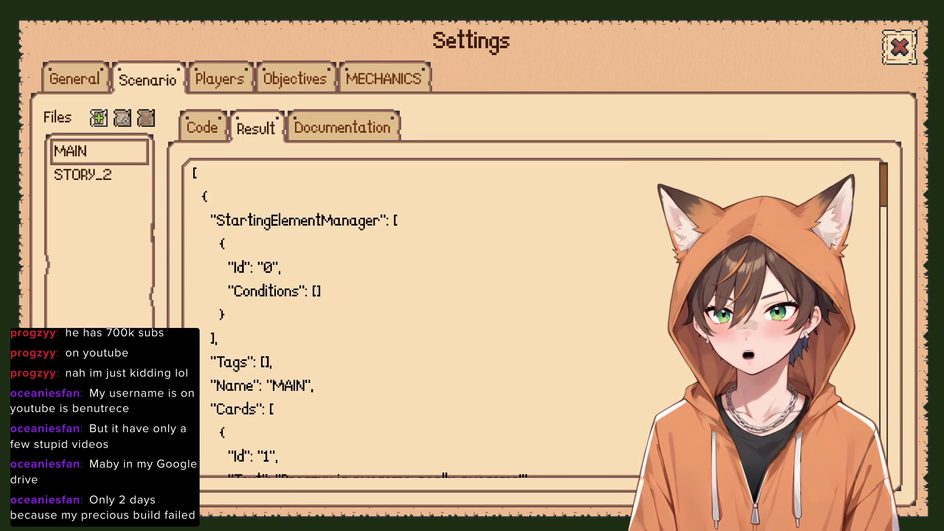
pyautogui.scroll(-3, 424, 317)
pyautogui.scroll(3, 423, 317)
pyautogui.scroll(-10, 423, 317)
pyautogui.scroll(2, 411, 317)
pyautogui.scroll(-2, 411, 317)
pyautogui.click(280, 297)
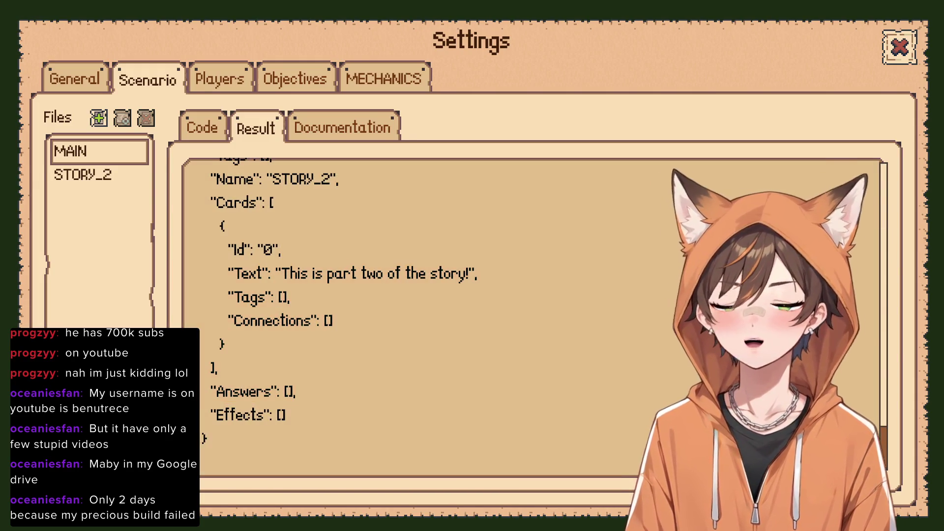
pyautogui.scroll(10, 423, 317)
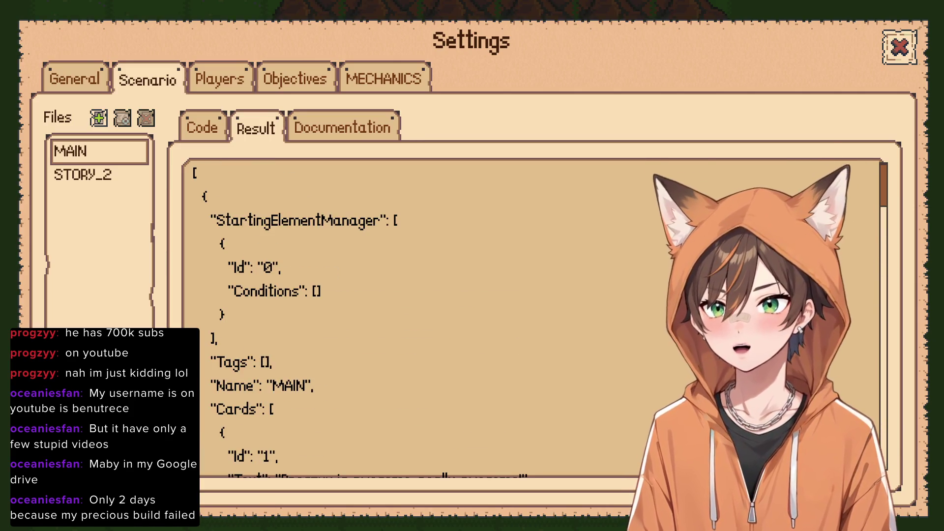
pyautogui.click(202, 128)
pyautogui.hotkey('ctrl', 'a')
pyautogui.click(462, 287)
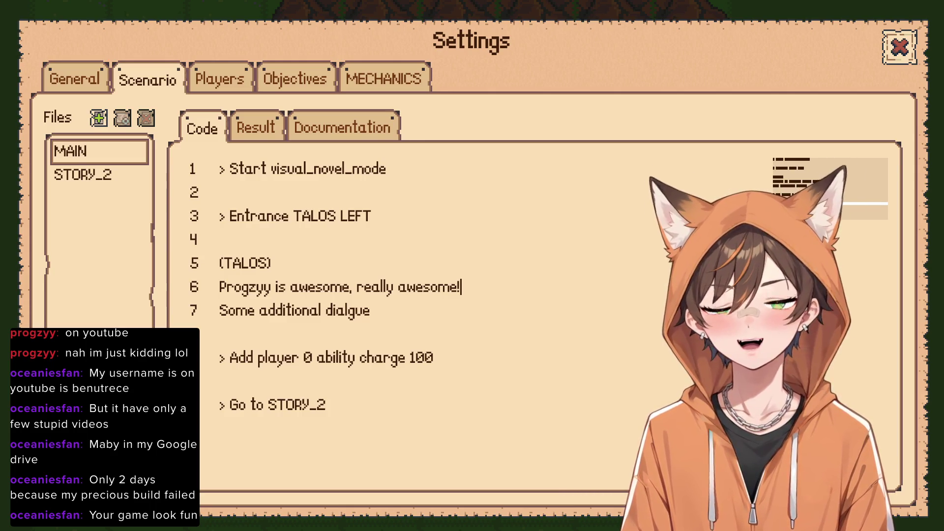
# Review MAIN's '> Entrance TALOS LEFT' line and place the cursor after Talos's first dialogue line
pyautogui.click(220, 240)
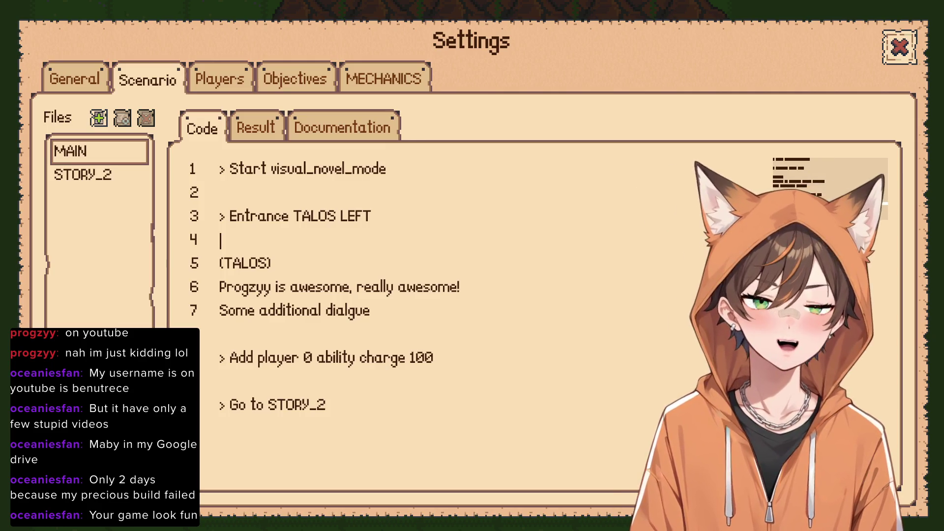
pyautogui.click(373, 216)
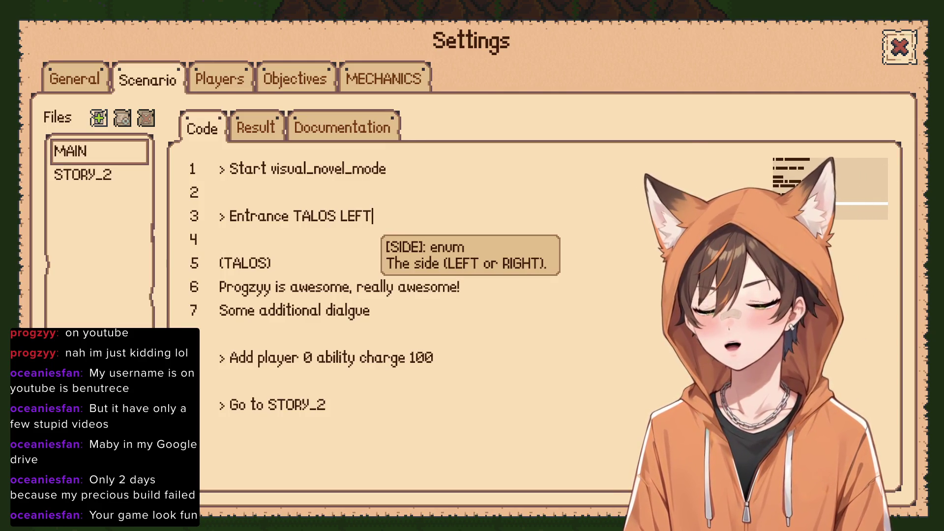
pyautogui.click(388, 168)
pyautogui.press('Up')
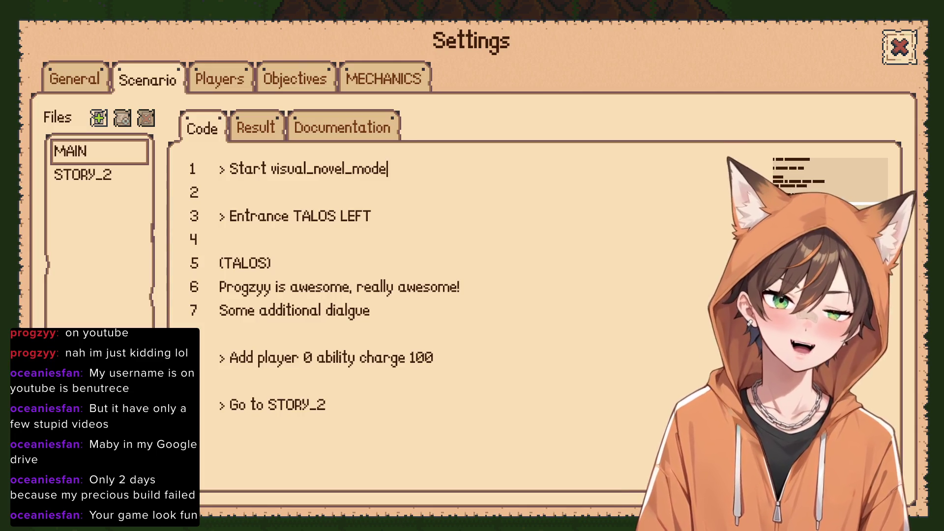
pyautogui.press('Down')
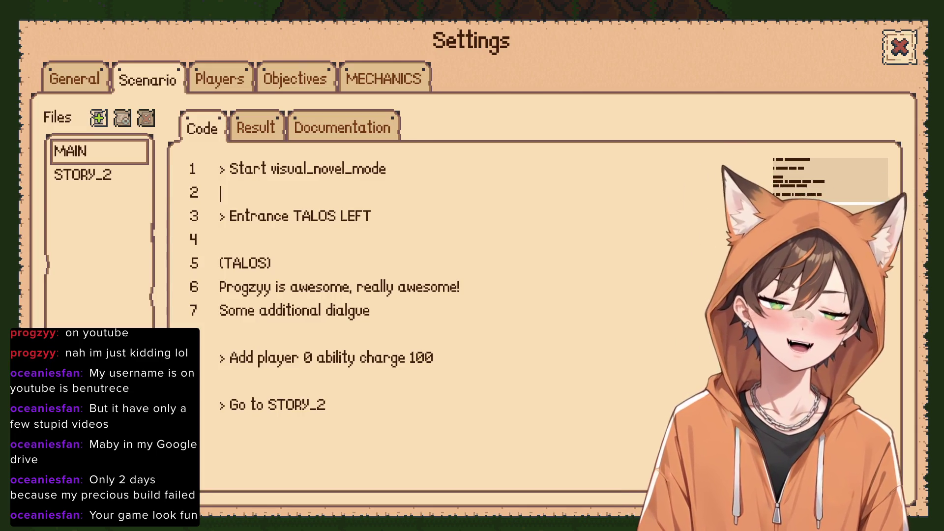
pyautogui.press('Down')
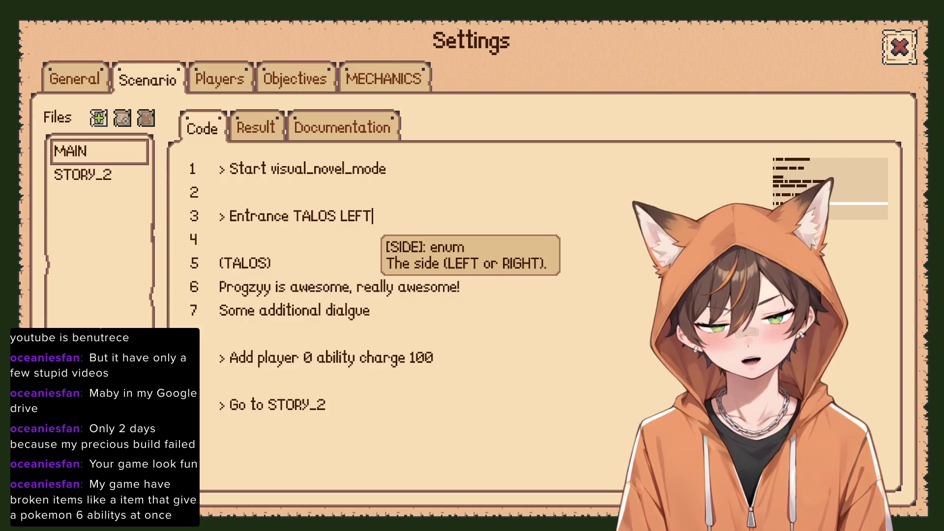
pyautogui.press('Up')
pyautogui.press('Down')
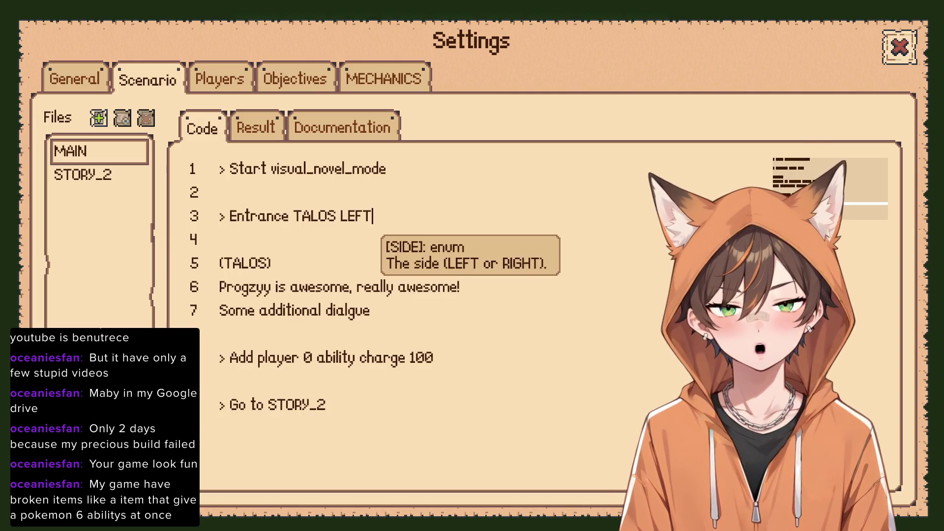
pyautogui.press('Down')
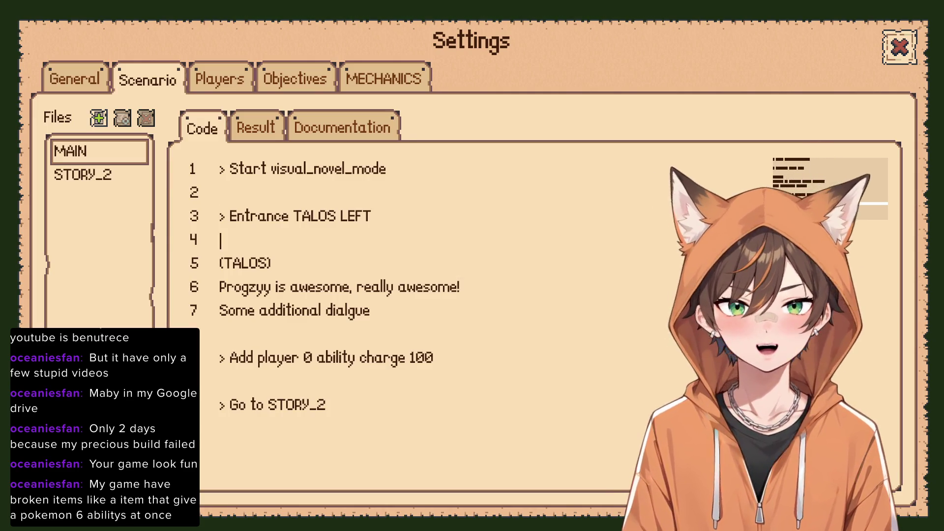
pyautogui.press('Up')
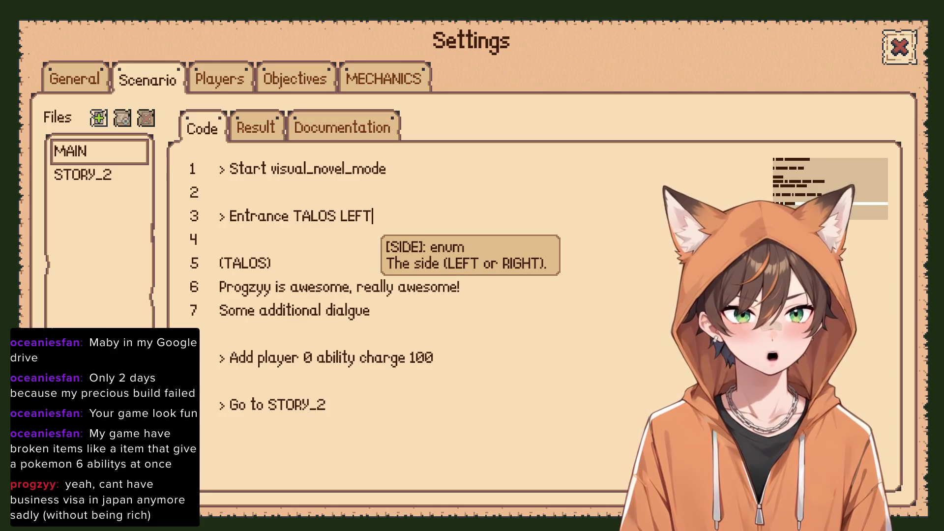
pyautogui.click(461, 286)
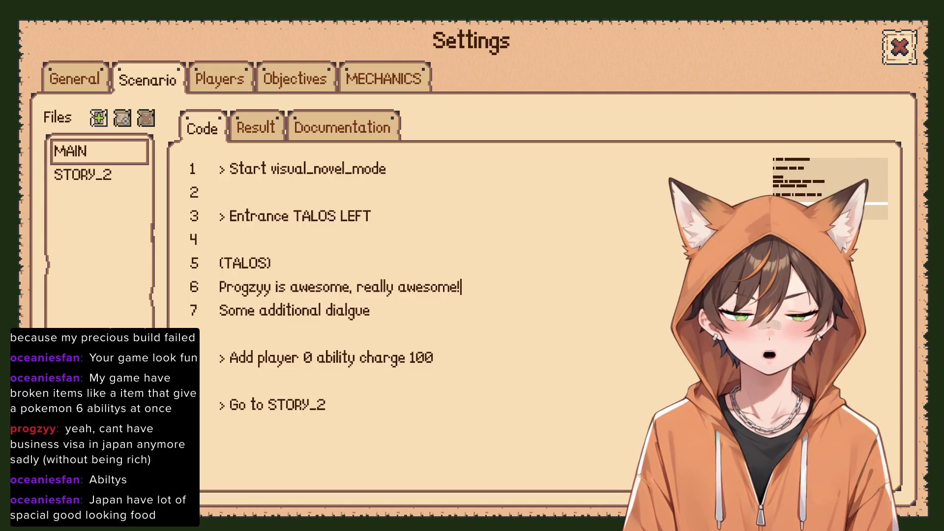
# Review lines 2–4 of MAIN, including Talos's LEFT entrance, then close the scenario settings
pyautogui.click(221, 193)
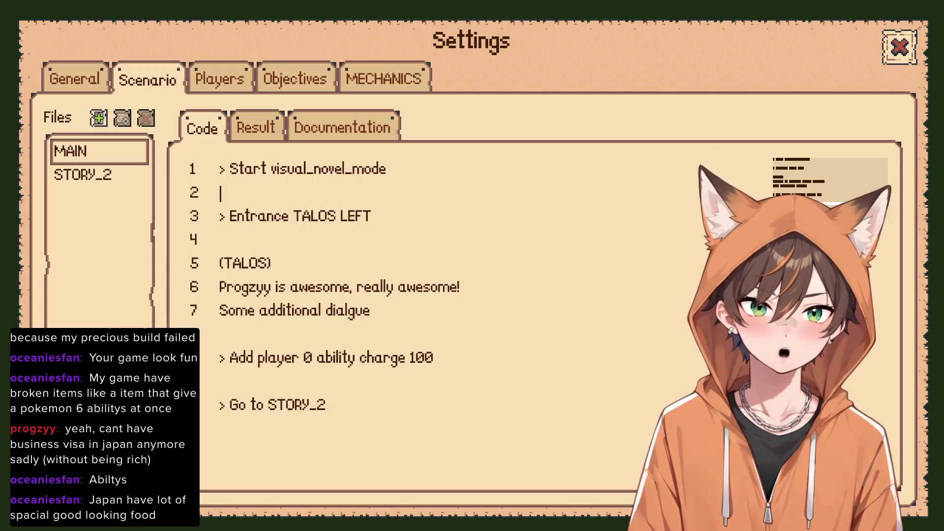
pyautogui.click(374, 216)
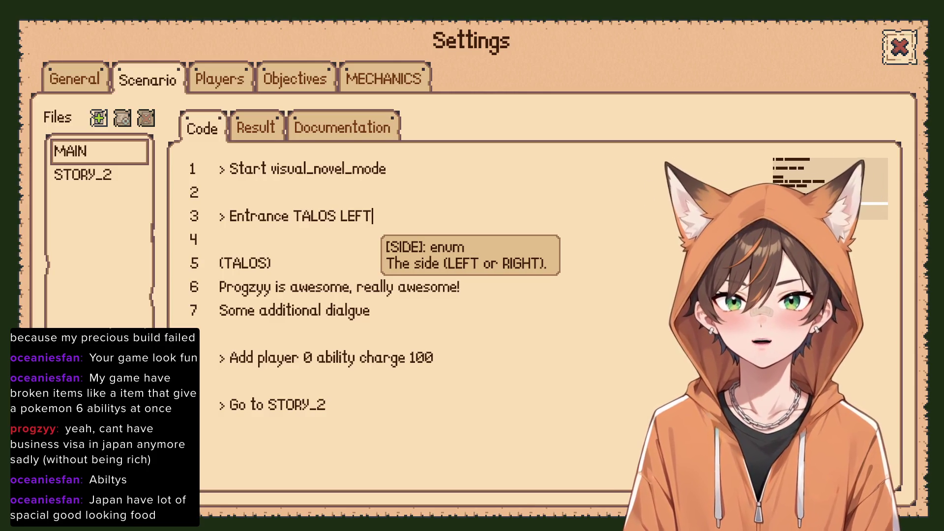
pyautogui.click(386, 169)
pyautogui.click(220, 192)
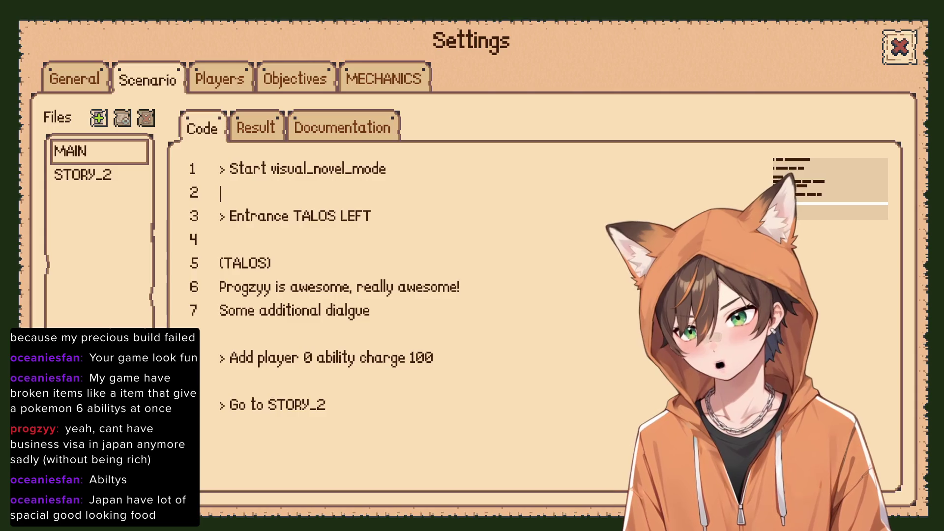
pyautogui.click(221, 239)
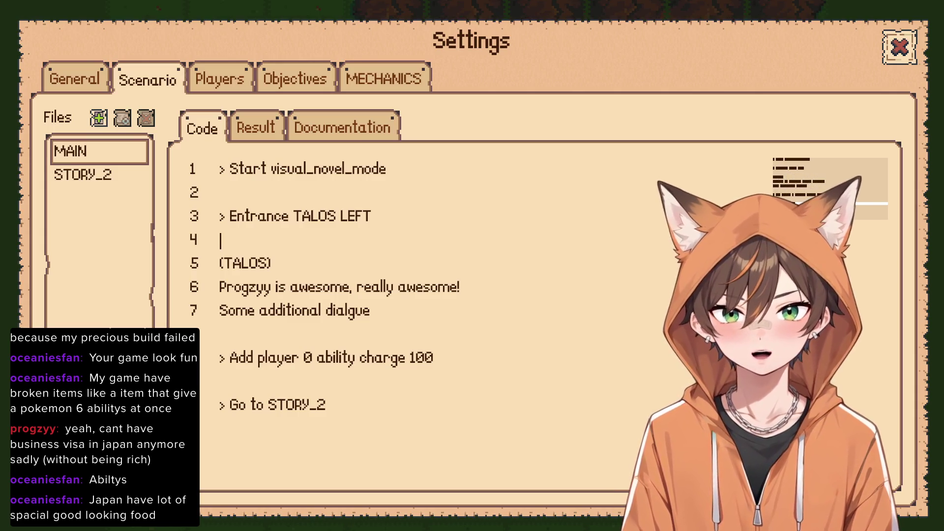
pyautogui.click(372, 216)
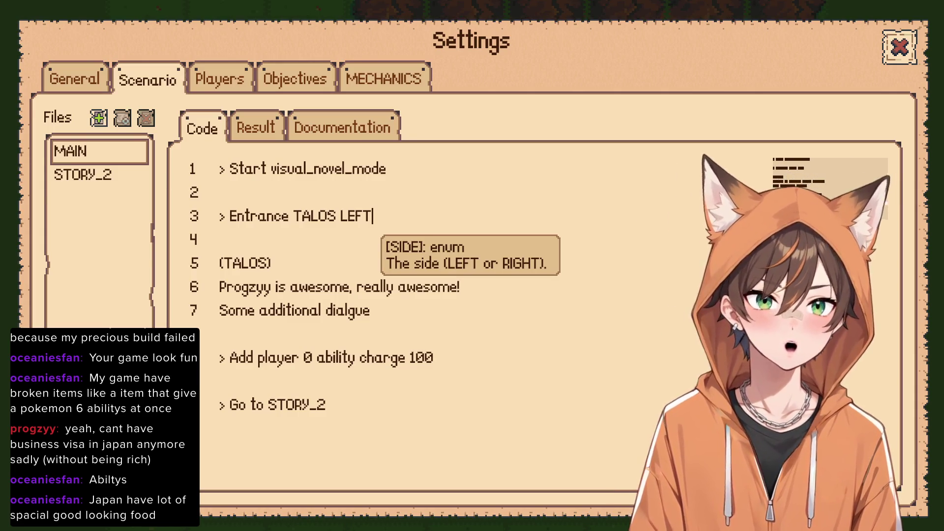
pyautogui.click(220, 192)
pyautogui.click(372, 216)
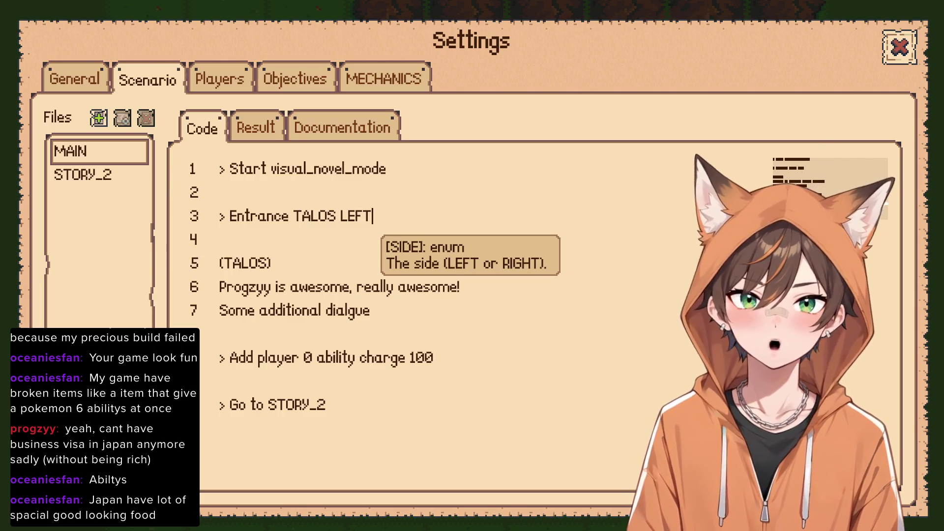
pyautogui.click(899, 48)
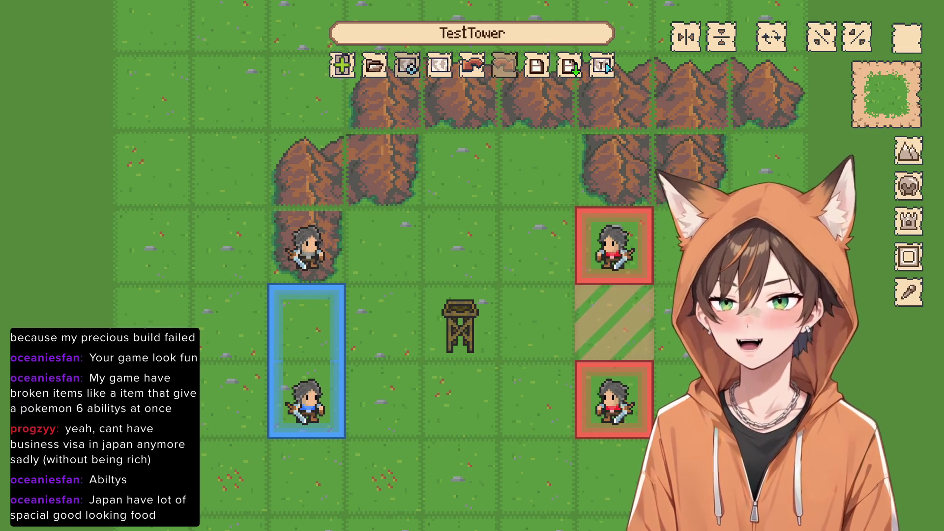
# Leave the TestTower map editor, discarding the unsaved changes
pyautogui.press('Escape')
pyautogui.press('Right')
pyautogui.press('Down')
pyautogui.press('Return')
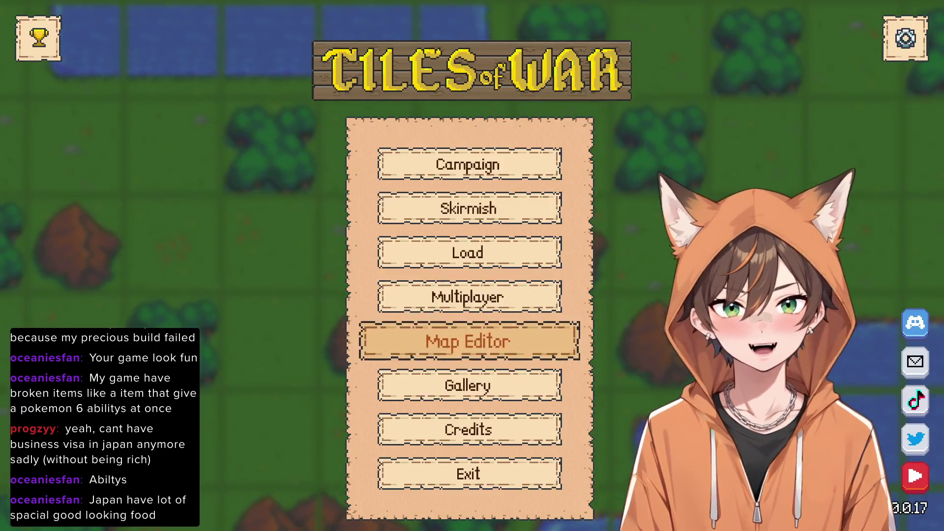
# Start Humans Start campaign mission '7. Siege of the X Castle part 2'
pyautogui.press('Return')
pyautogui.press('Right')
pyautogui.press('Return')
pyautogui.press('Down')
pyautogui.press('Down')
pyautogui.press('Down')
pyautogui.press('Down')
pyautogui.press('Down')
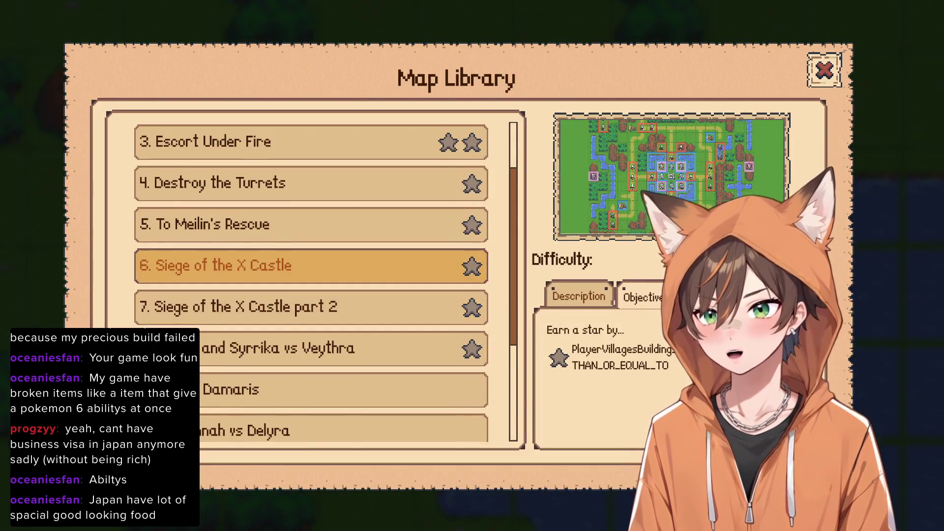
pyautogui.press('Down')
pyautogui.press('Return')
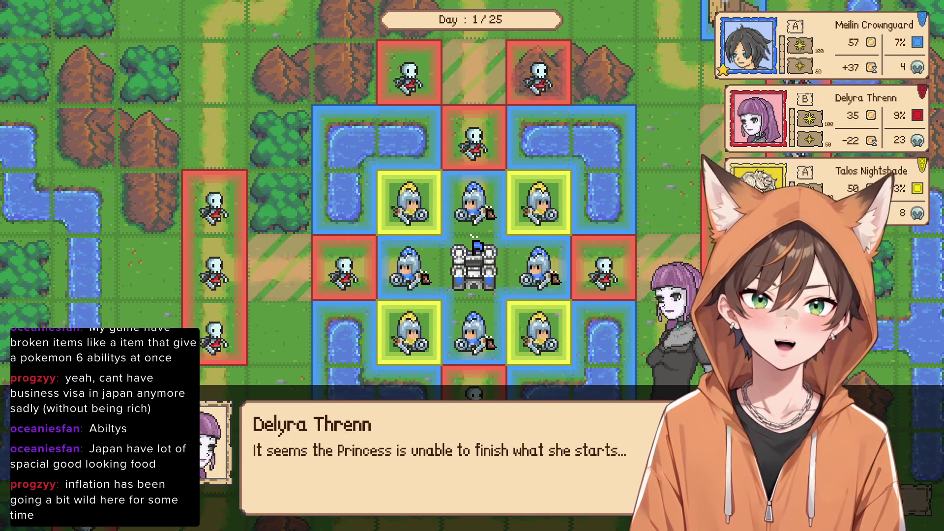
# Advance past Delyra Threnn's opening line of dialogue
pyautogui.press('Return')
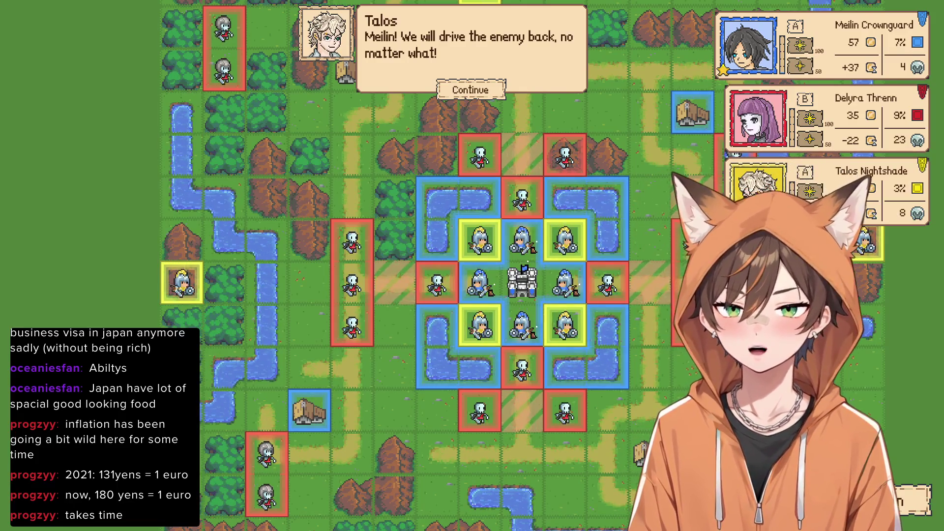
# Finish the opening dialogue and inspect the knight beside the central castle
pyautogui.press('Return')
pyautogui.press('Return')
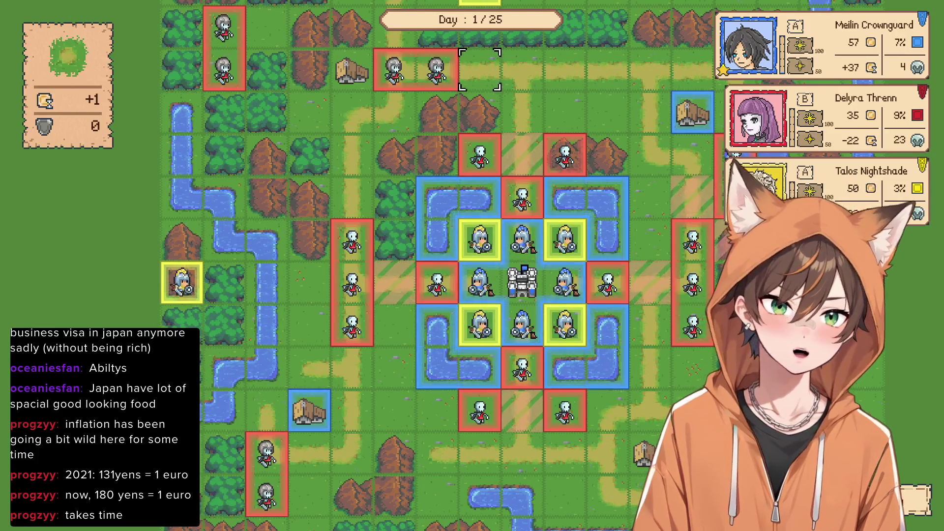
pyautogui.press('Right')
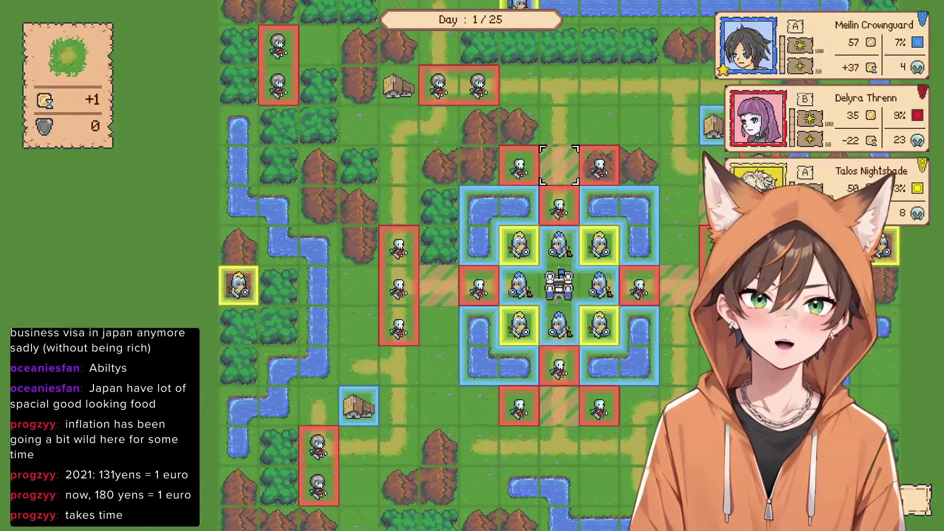
pyautogui.scroll(-5, 561, 265)
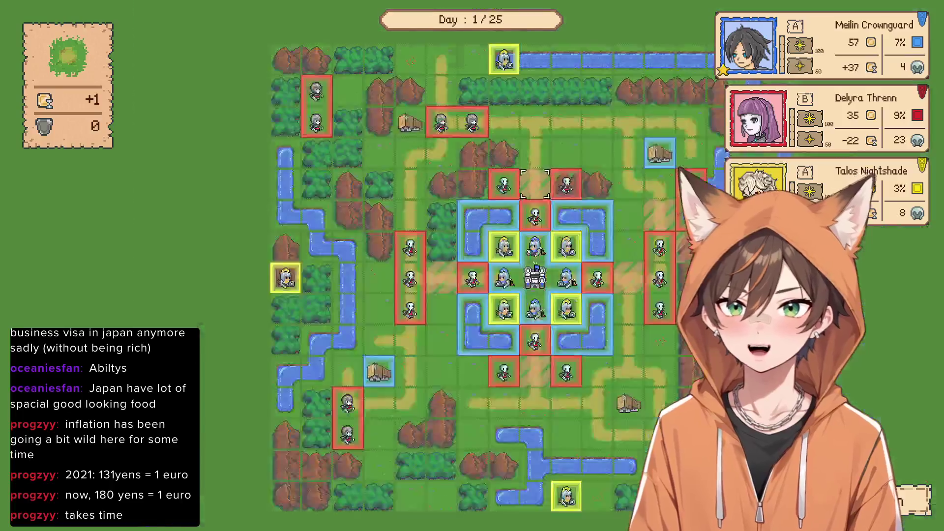
pyautogui.scroll(4, 561, 266)
pyautogui.press('Up')
pyautogui.press('Down')
pyautogui.press('Down')
pyautogui.press('Down')
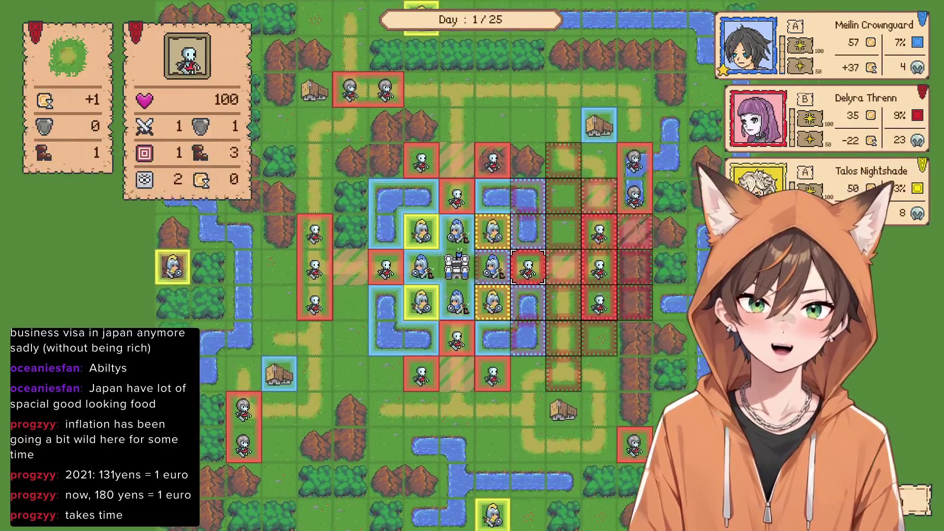
pyautogui.press('Up')
pyautogui.press('Up')
pyautogui.press('Up')
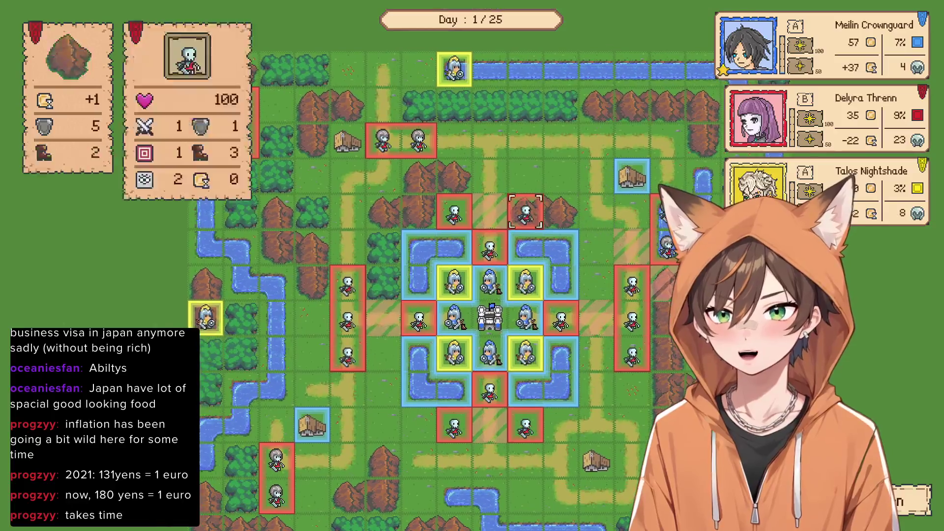
# Open Mission Info from the actions menu to see the 60% territory win condition
pyautogui.press('Escape')
pyautogui.press('Up')
pyautogui.press('Return')
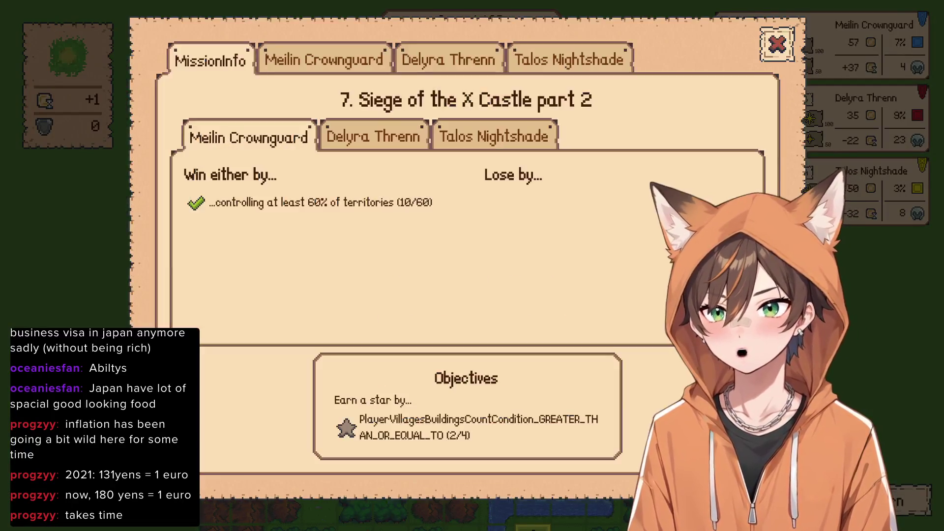
# Switch back and forth between Meilin Crownguard's and Talos Nightshade's win conditions
pyautogui.press('Right')
pyautogui.press('Right')
pyautogui.press('Return')
pyautogui.press('Left')
pyautogui.press('Left')
pyautogui.press('Return')
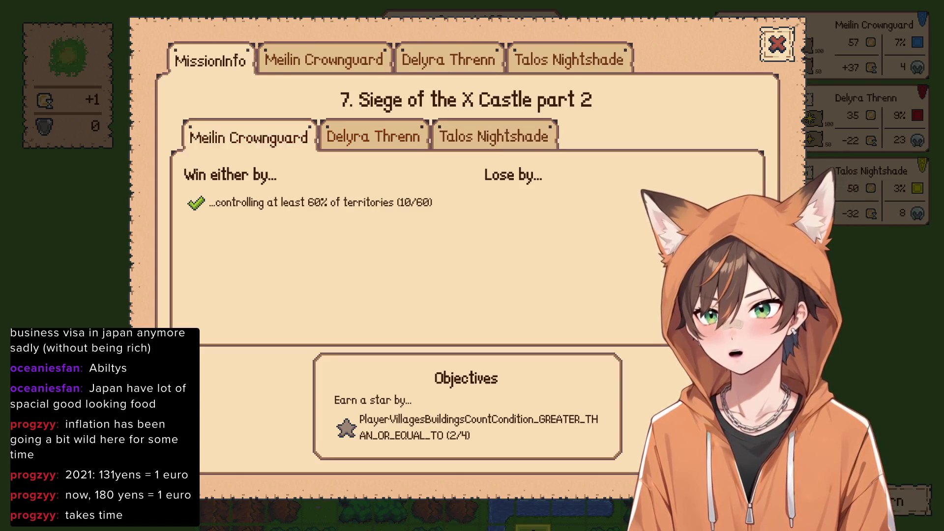
pyautogui.press('Left')
pyautogui.press('Return')
pyautogui.press('Left')
pyautogui.press('Left')
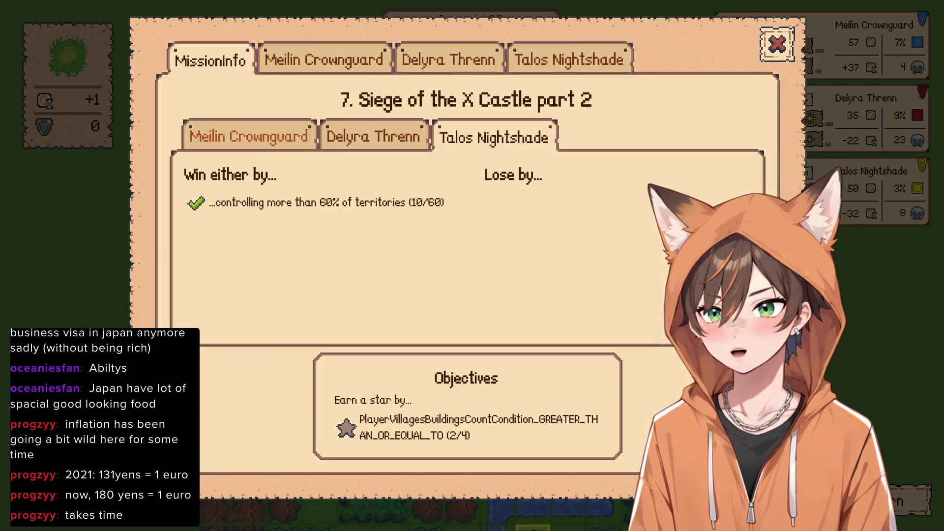
pyautogui.press('Return')
pyautogui.press('Right')
pyautogui.press('Right')
pyautogui.press('Return')
pyautogui.press('Left')
pyautogui.press('Left')
pyautogui.press('Return')
pyautogui.press('Right')
pyautogui.press('Right')
pyautogui.press('Return')
pyautogui.press('Left')
pyautogui.press('Left')
pyautogui.press('Return')
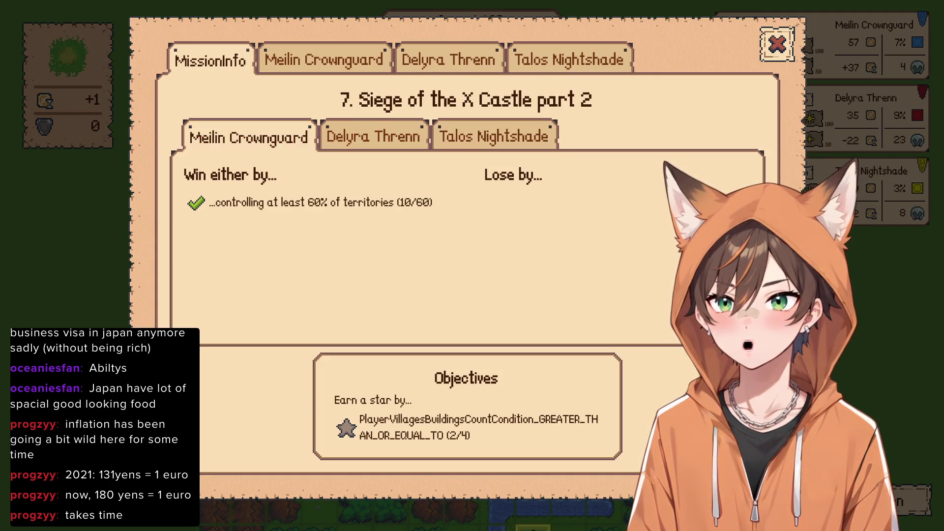
# Compare Talos's more-than-60% and Meilin's at-least-60% conditions, view Delyra's, then close the window
pyautogui.press('Right')
pyautogui.press('Right')
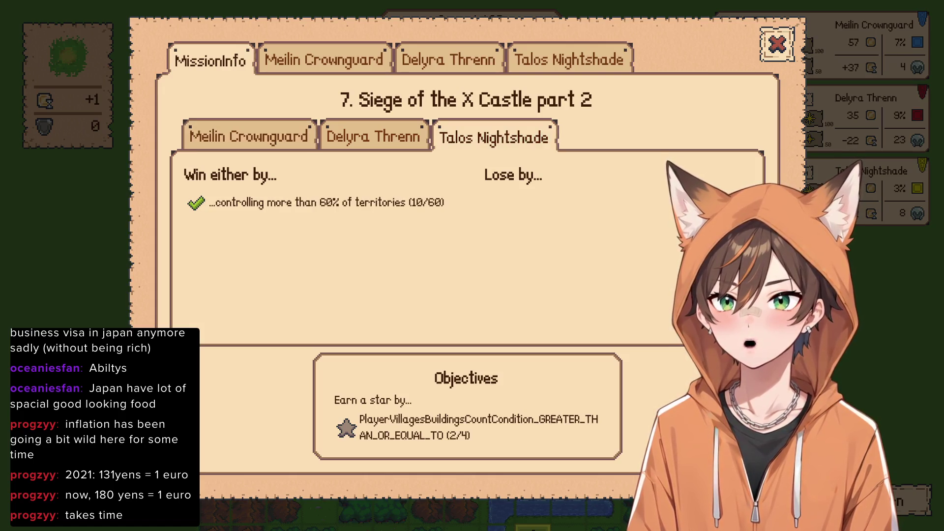
pyautogui.press('Left')
pyautogui.press('Left')
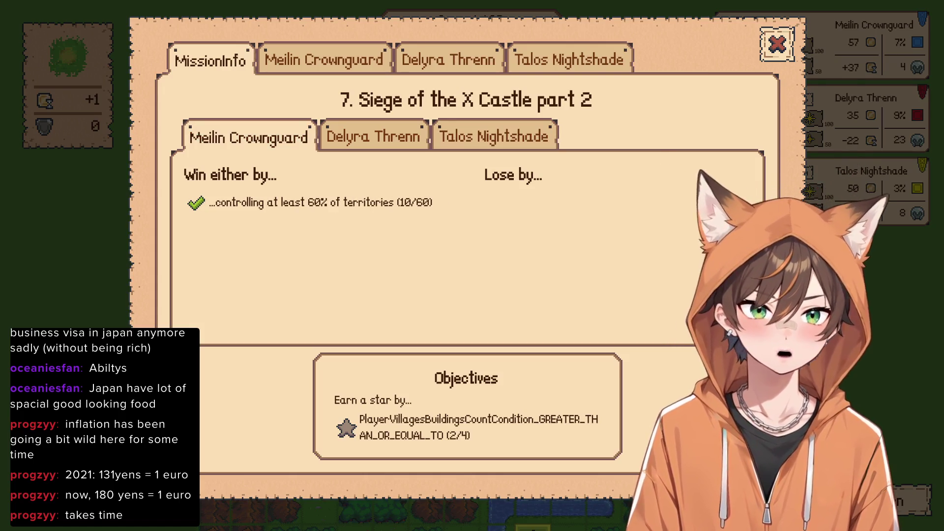
pyautogui.press('Right')
pyautogui.press('Right')
pyautogui.press('Left')
pyautogui.press('Left')
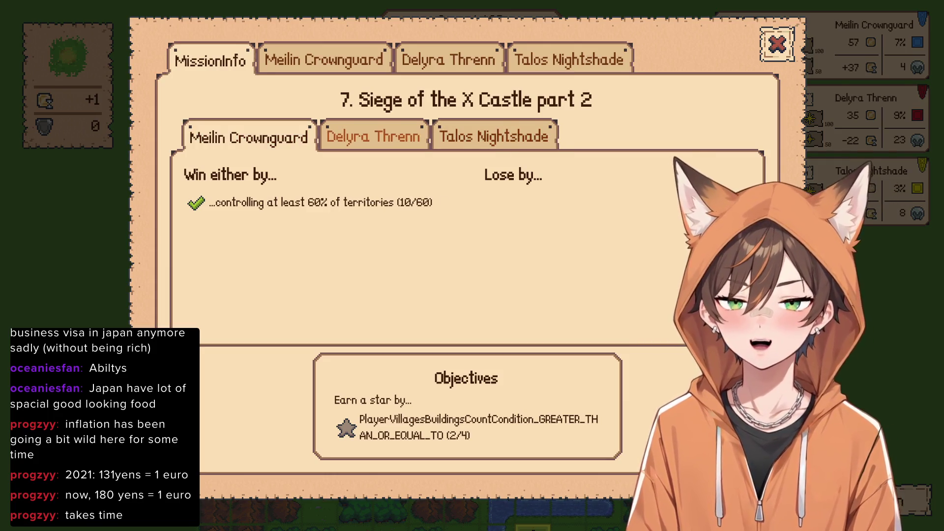
pyautogui.press('Right')
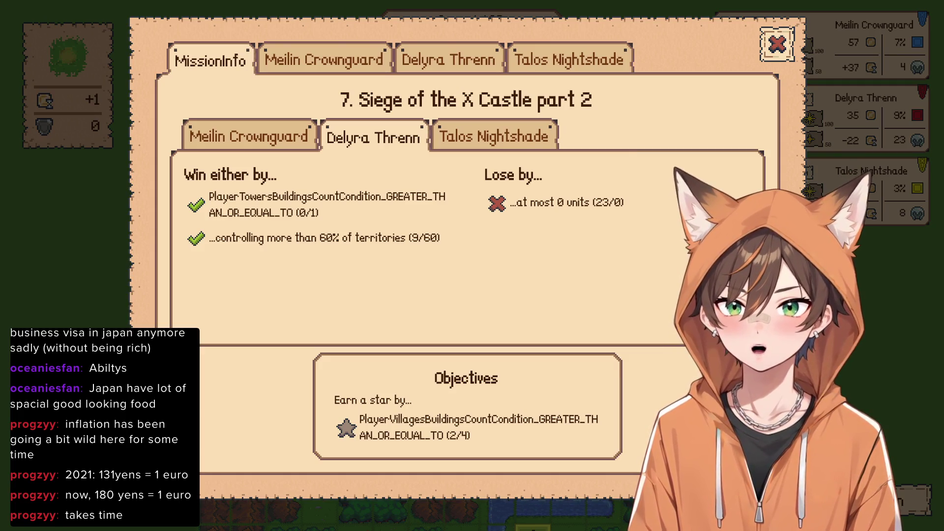
pyautogui.press('Escape')
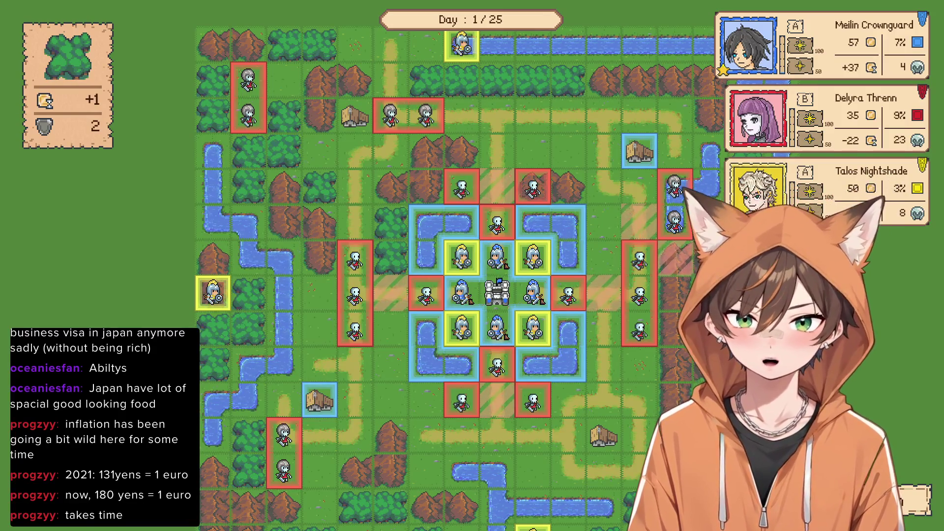
# Inspect a knight's stats, then end the turn of the knight above the castle
pyautogui.click(533, 256)
pyautogui.rightClick(567, 221)
pyautogui.scroll(-3, 567, 221)
pyautogui.scroll(4, 568, 221)
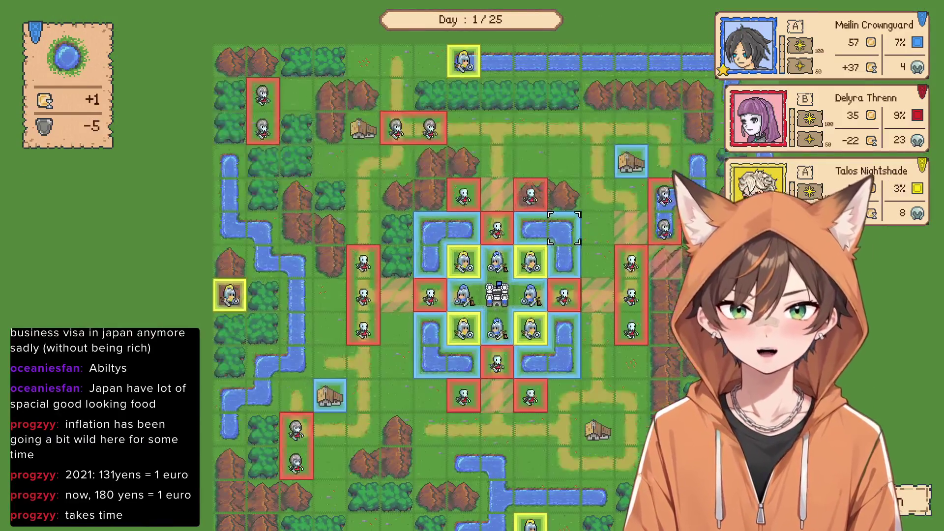
pyautogui.scroll(-2, 574, 226)
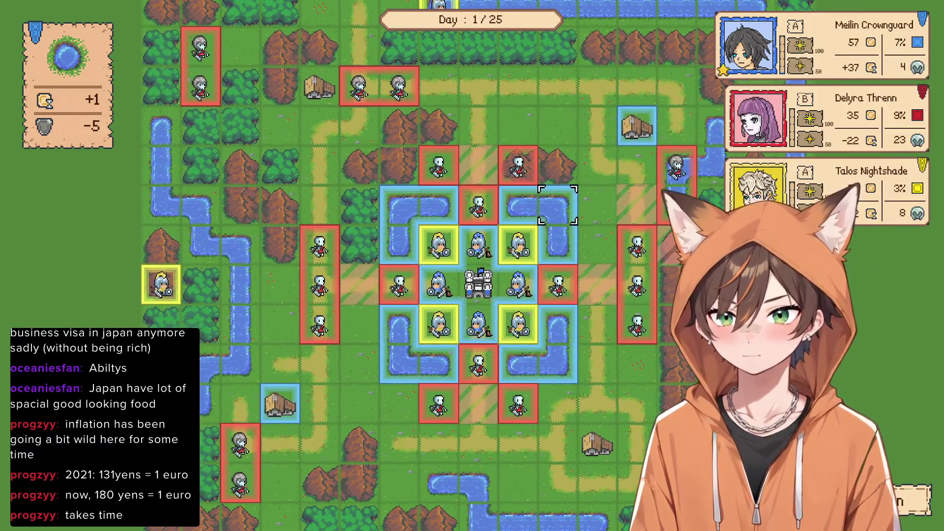
pyautogui.moveTo(478, 244)
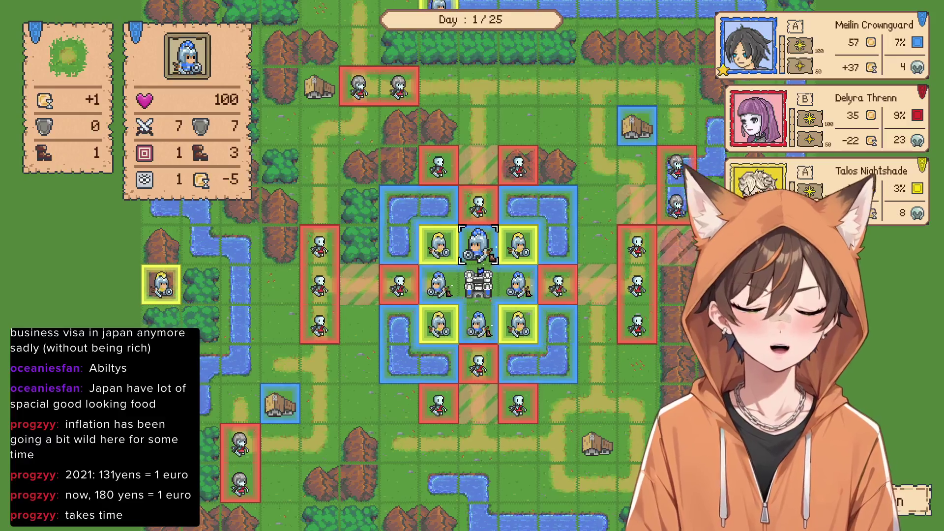
pyautogui.click(479, 245)
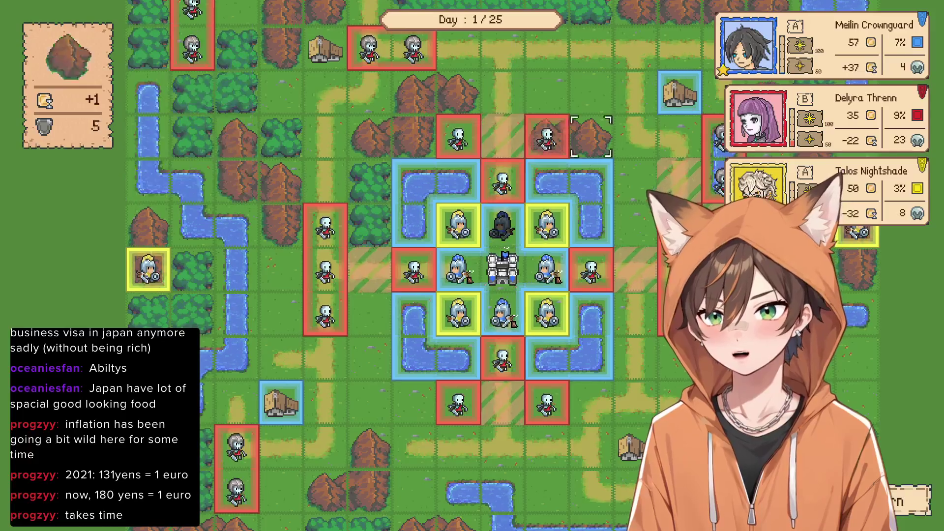
pyautogui.scroll(1, 541, 212)
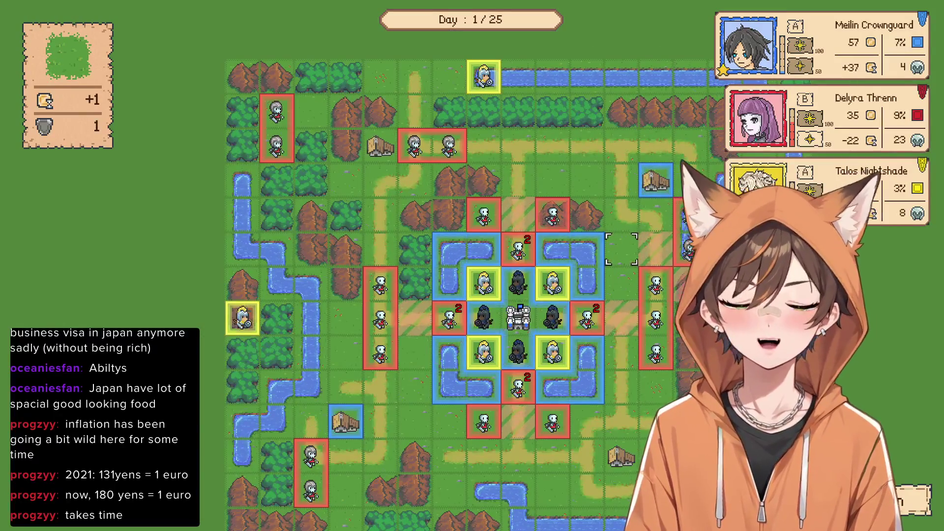
pyautogui.click(586, 283)
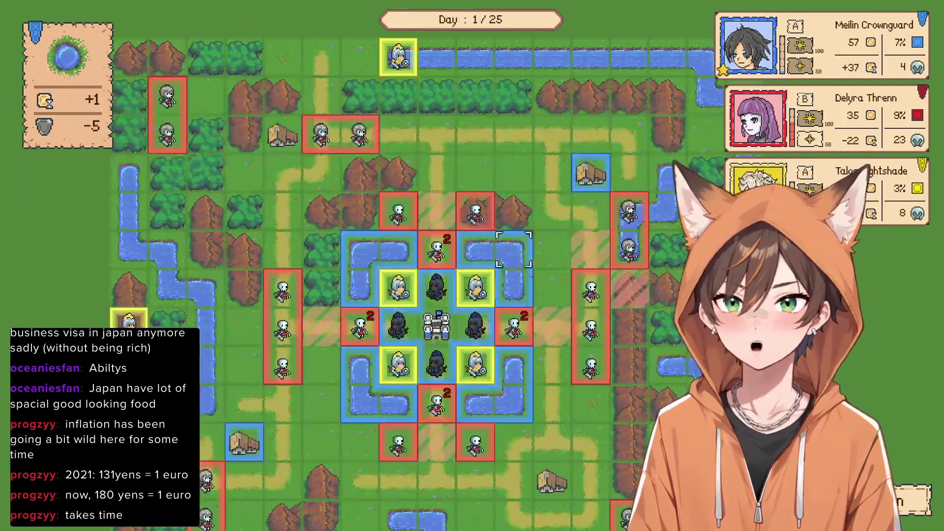
# Inspect the skeleton right of the fort, then move the knight north to attack the skeletons
pyautogui.click(603, 304)
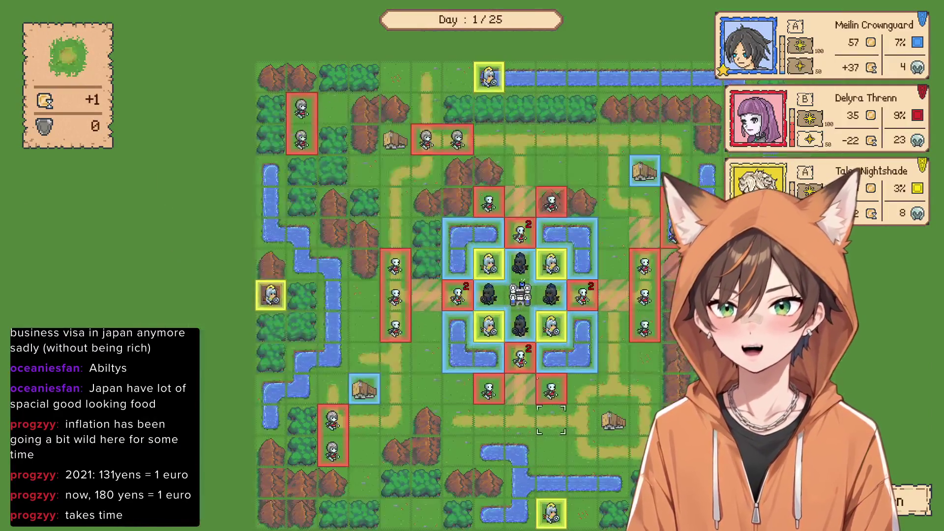
pyautogui.click(571, 350)
pyautogui.scroll(3, 571, 351)
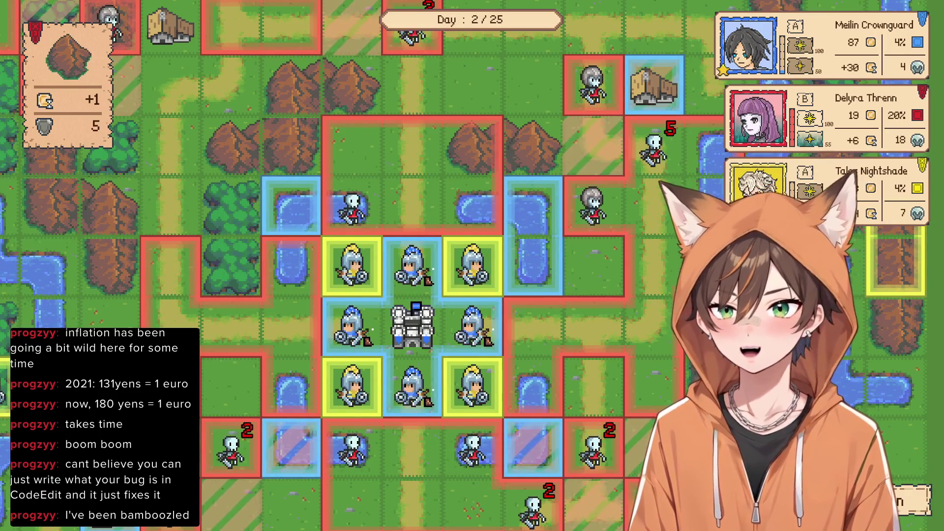
pyautogui.scroll(-3, 520, 244)
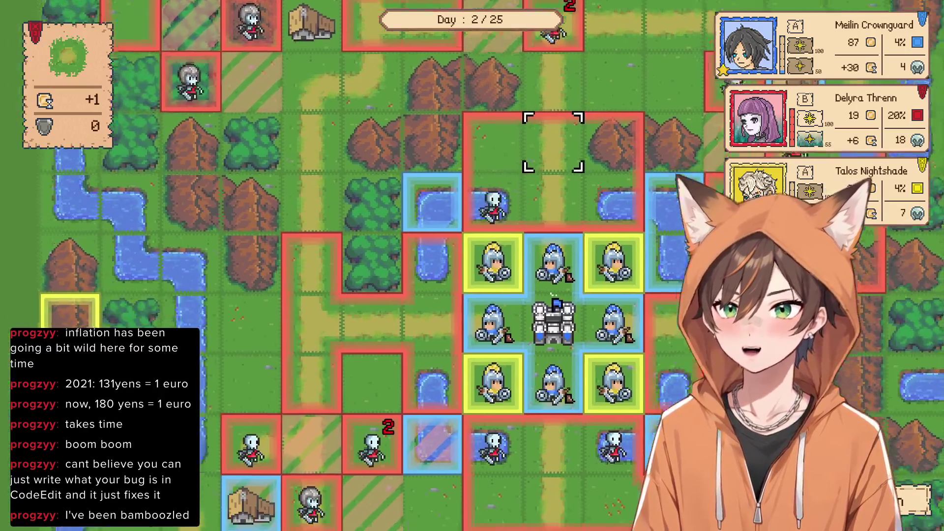
pyautogui.click(520, 244)
pyautogui.click(480, 168)
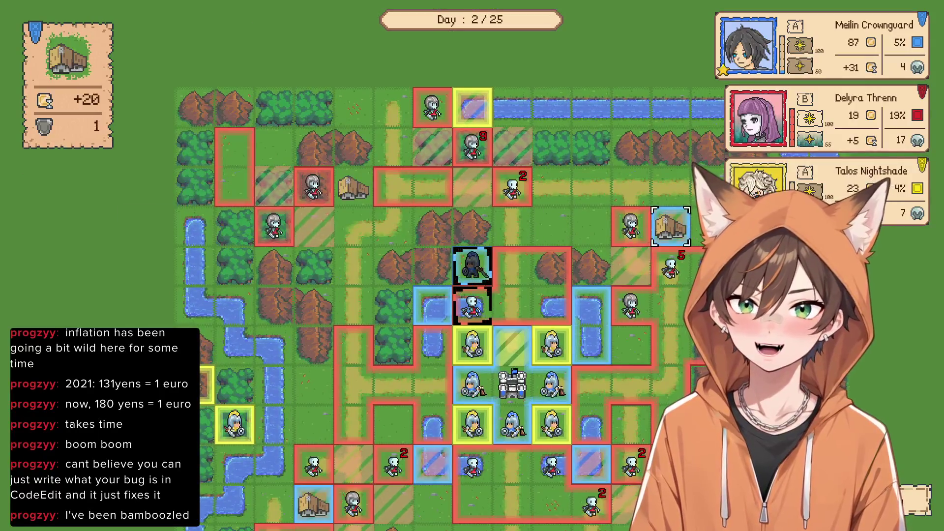
pyautogui.click(475, 263)
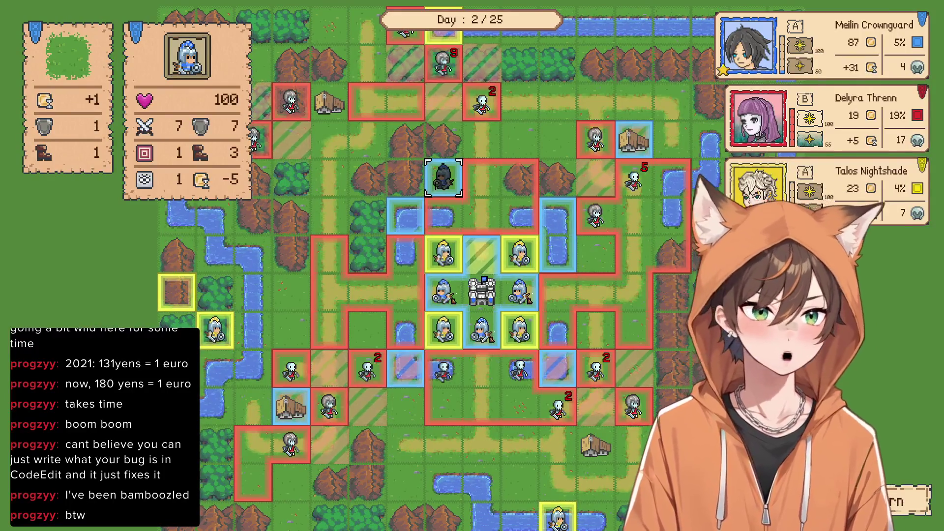
# Plan a one-tile left move for the soldier left of the castle, then cancel it
pyautogui.press('Down')
pyautogui.press('Down')
pyautogui.press('Left')
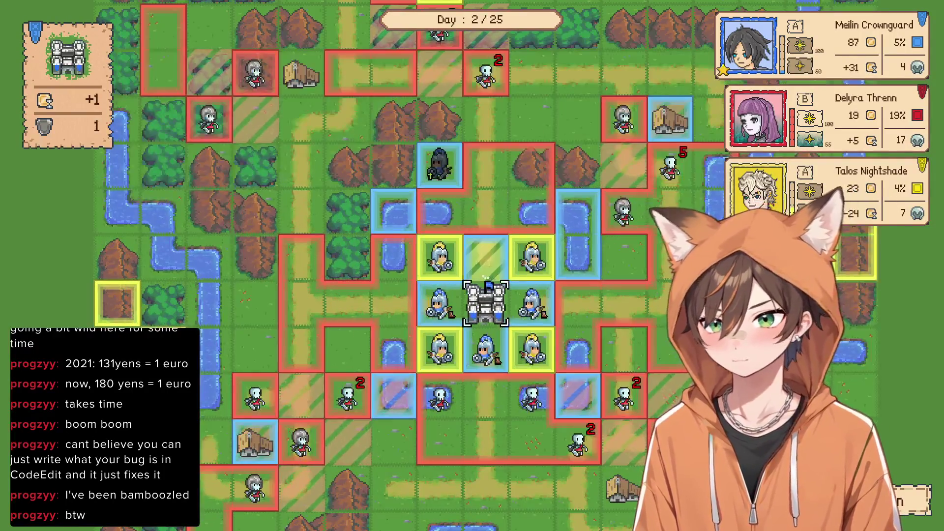
pyautogui.press('Return')
pyautogui.press('Left')
pyautogui.press('Up')
pyautogui.press('Down')
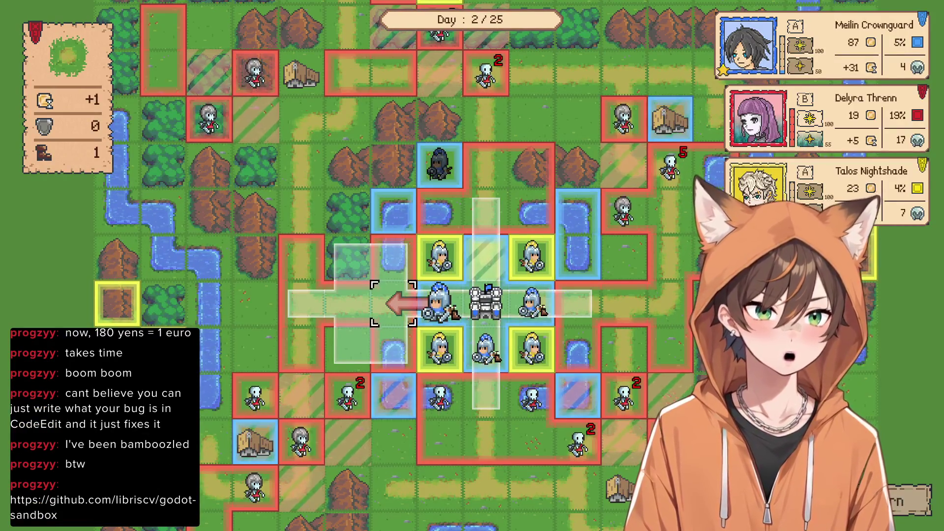
pyautogui.press('Right')
pyautogui.press('Up')
pyautogui.press('Up')
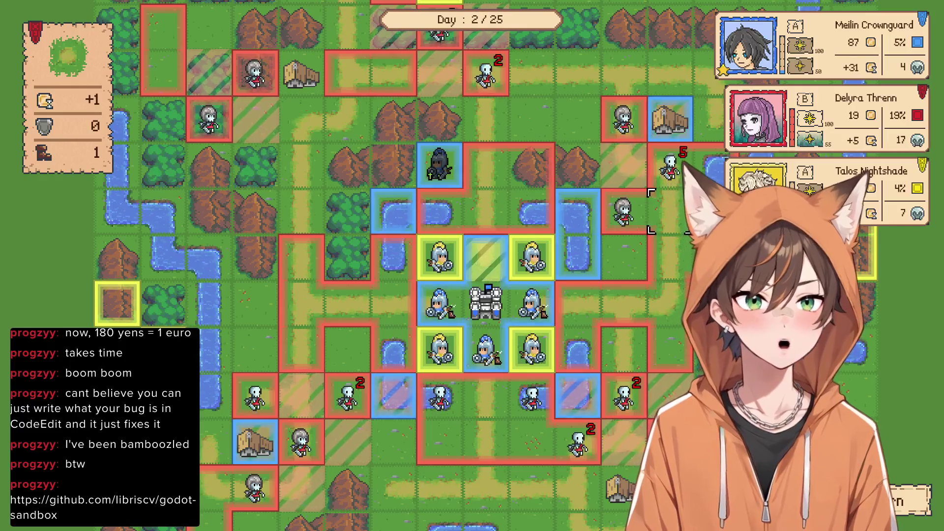
pyautogui.press('Right')
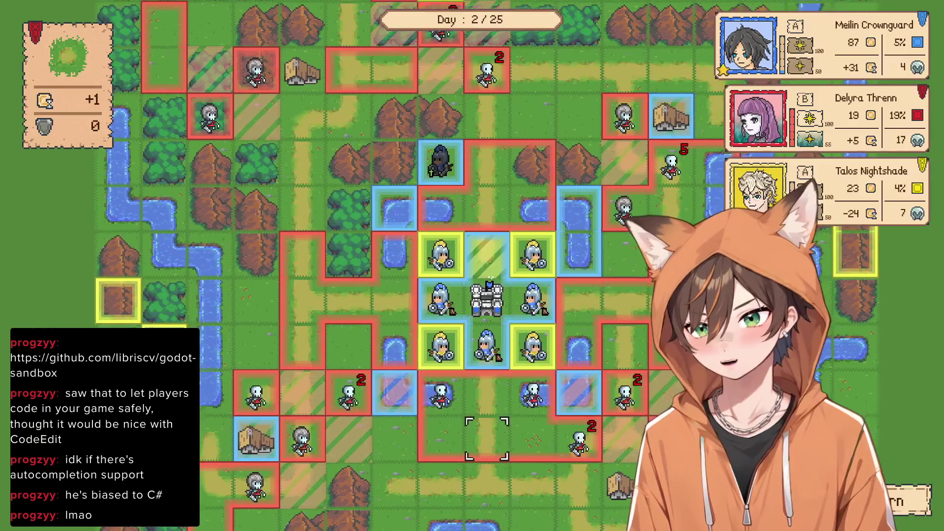
# Send the knights against the nearby skeleton, moving one down beside it
pyautogui.scroll(2, 484, 436)
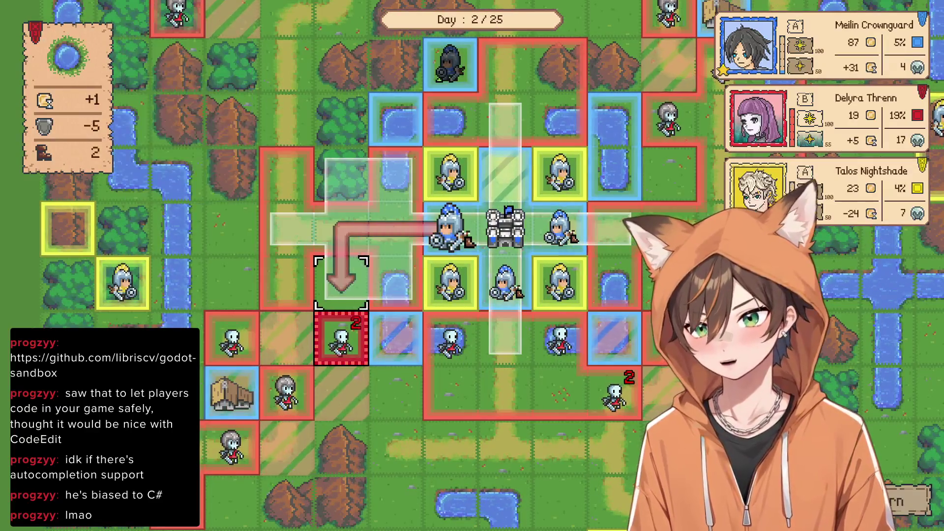
pyautogui.click(342, 339)
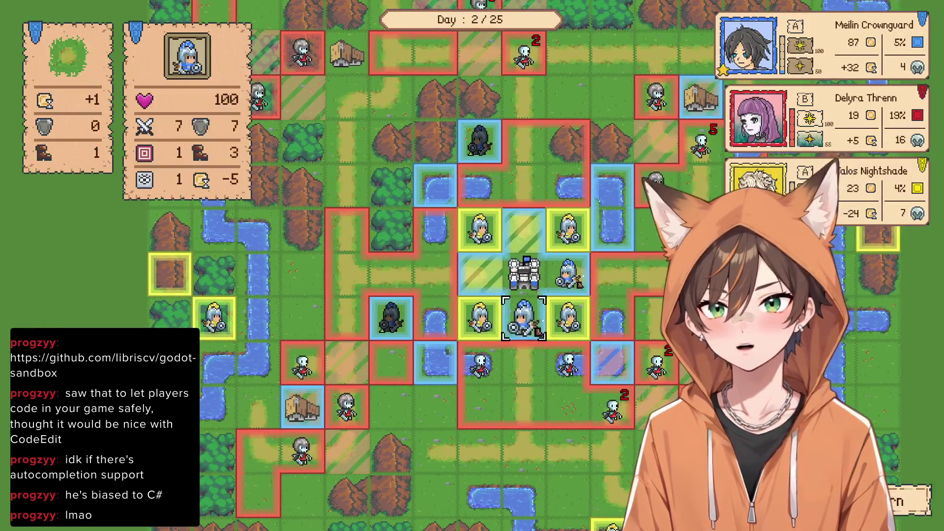
pyautogui.click(524, 317)
pyautogui.moveTo(479, 362)
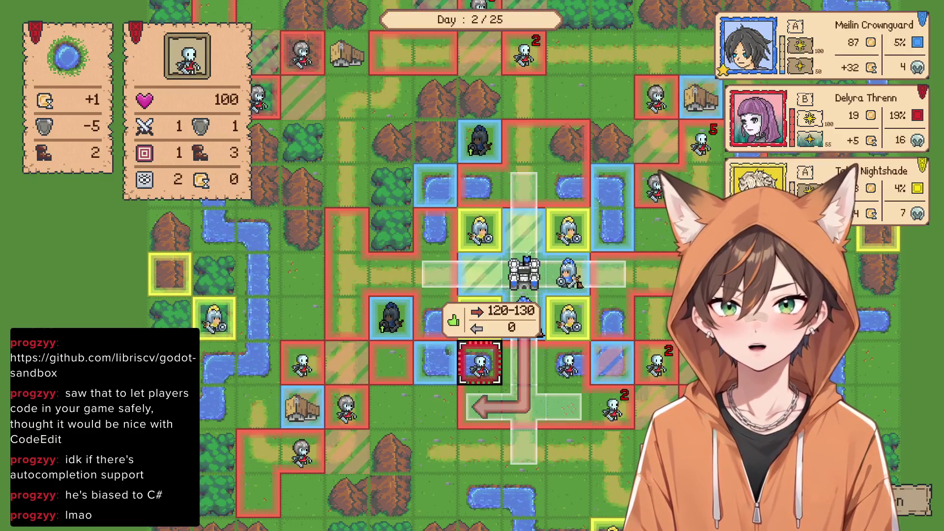
pyautogui.click(479, 362)
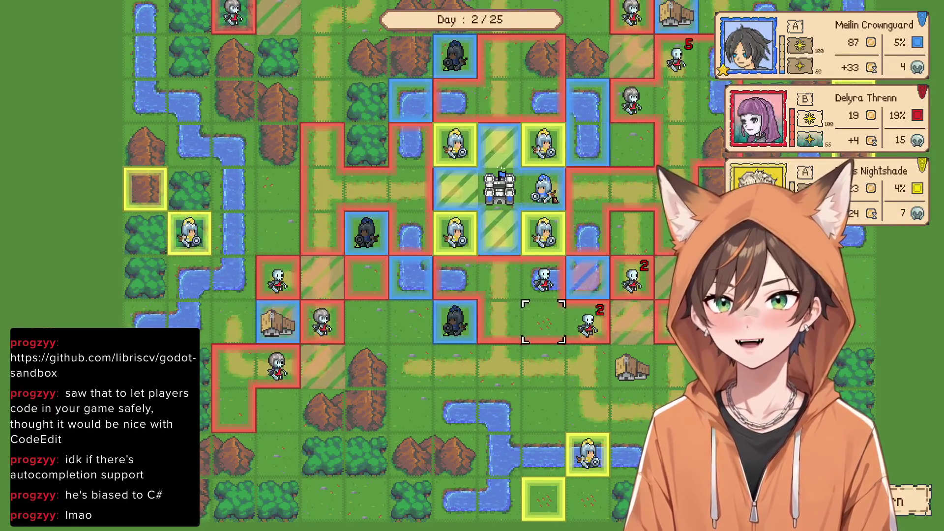
pyautogui.moveTo(543, 188)
pyautogui.click(499, 278)
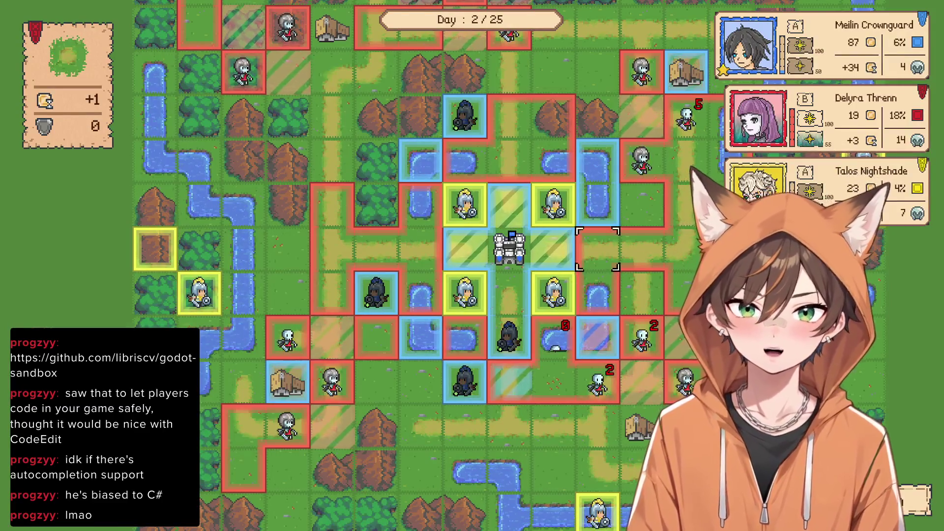
# Bring the central castle into view and open its Recruit Unit window with 87 gold
pyautogui.scroll(-3, 642, 205)
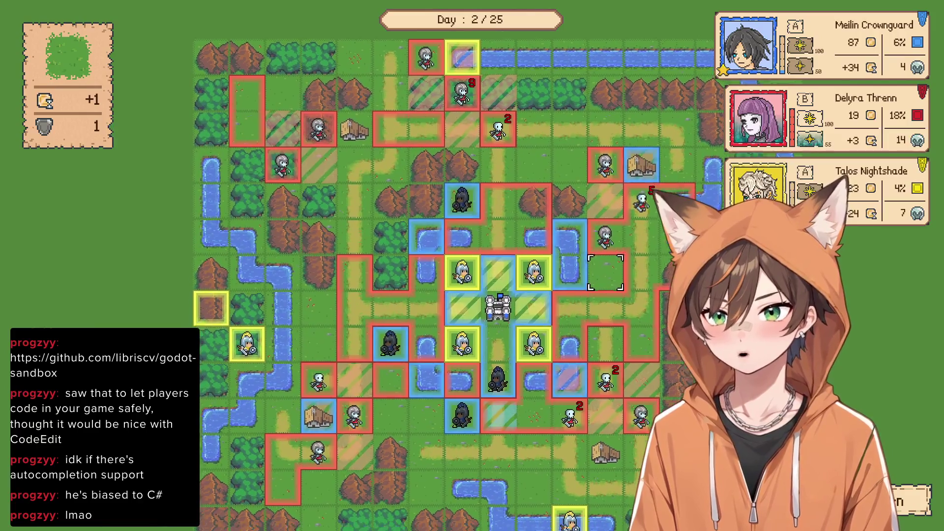
pyautogui.moveTo(558, 249)
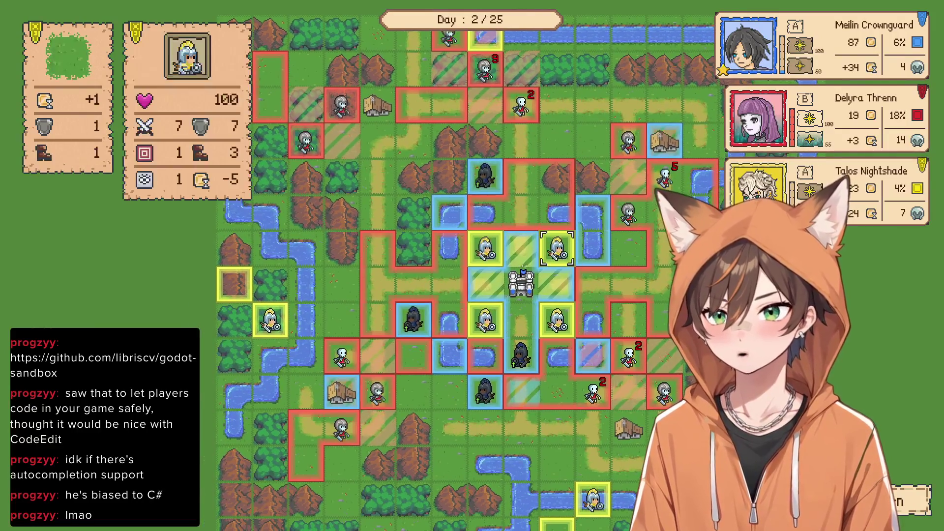
pyautogui.scroll(-2, 459, 311)
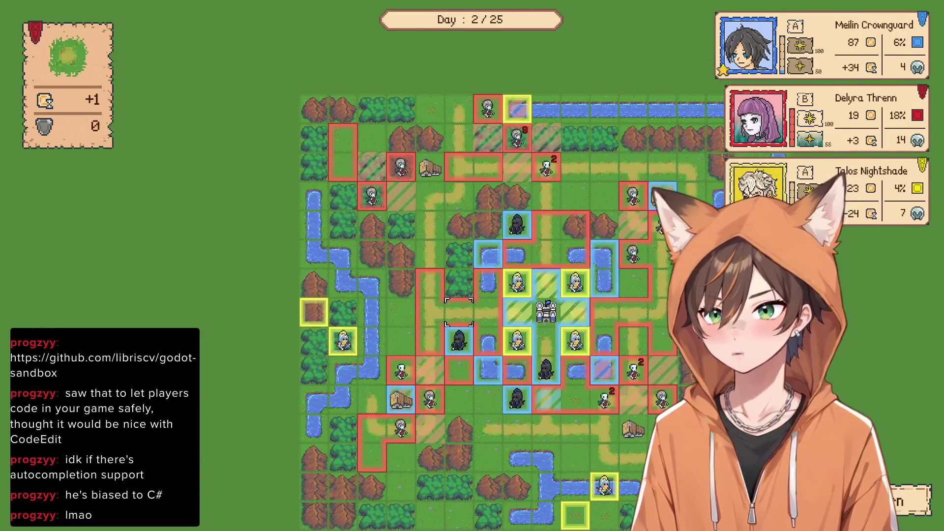
pyautogui.moveTo(518, 341)
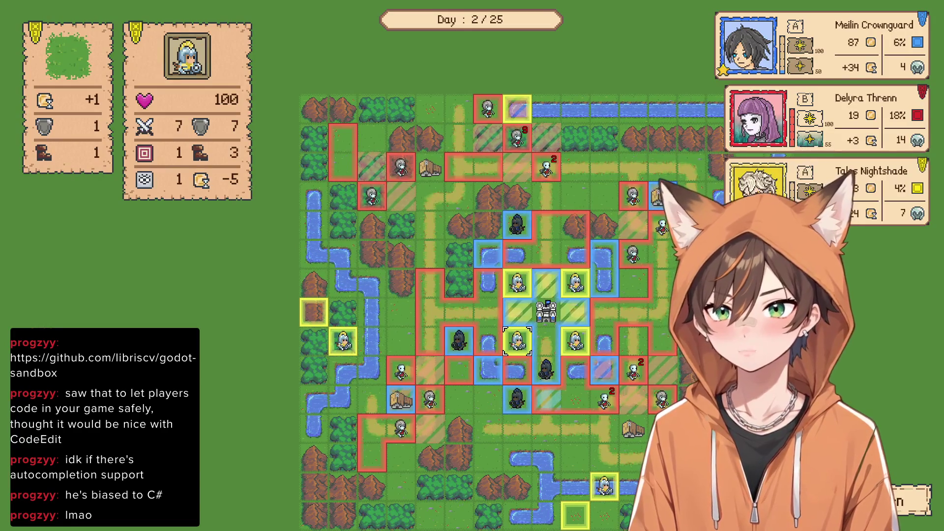
pyautogui.moveTo(633, 370)
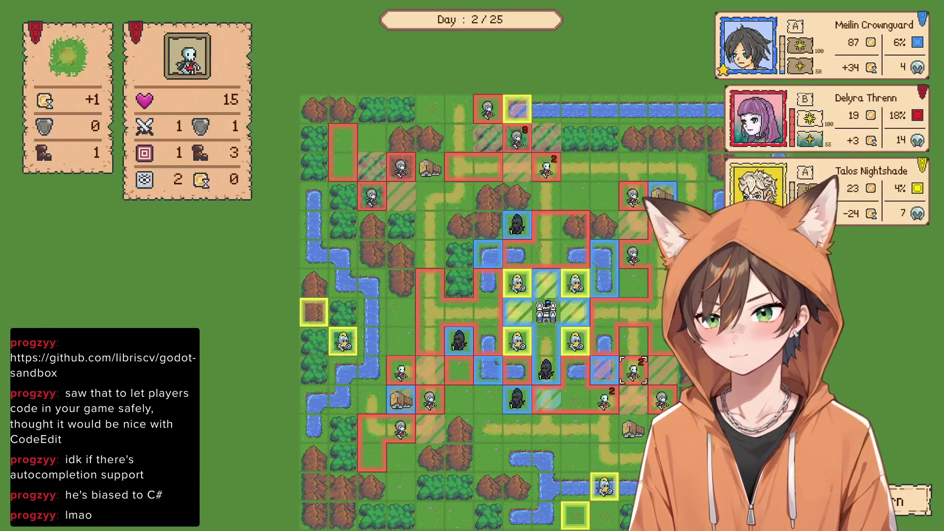
pyautogui.scroll(1, 570, 283)
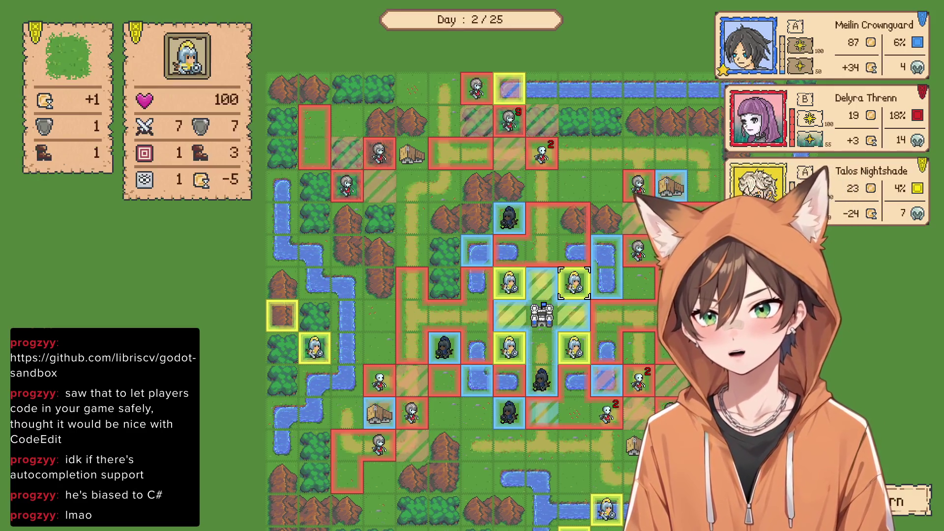
pyautogui.press('s')
pyautogui.press('d')
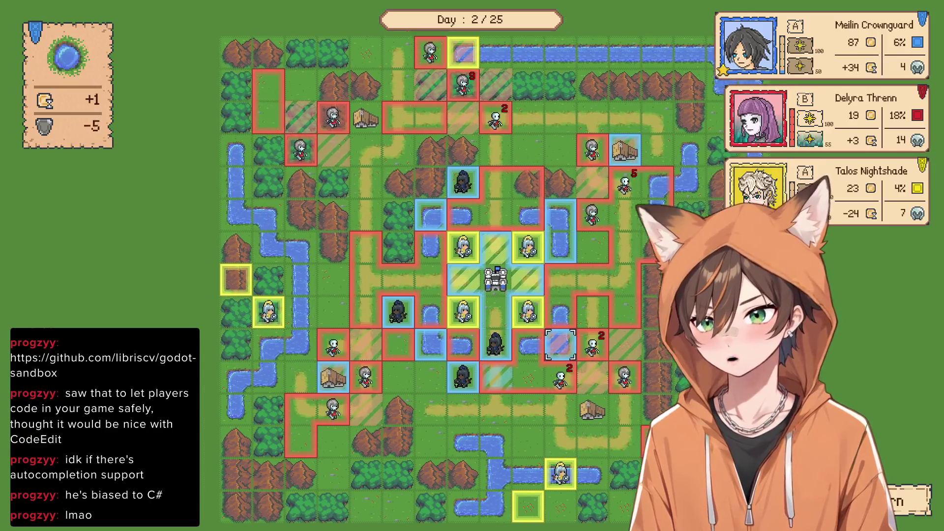
pyautogui.scroll(2, 481, 253)
pyautogui.click(512, 319)
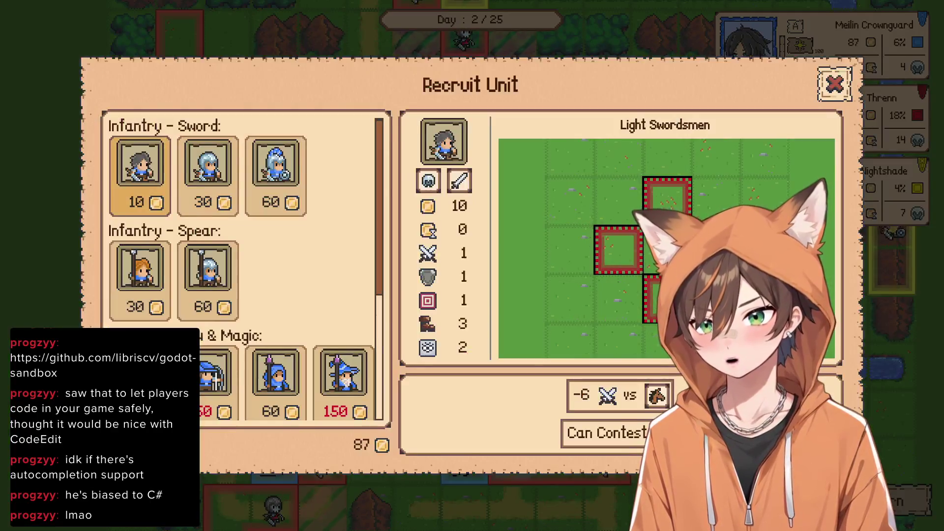
# Recruit a unit at the castle for 30 gold and place it
pyautogui.click(207, 162)
pyautogui.press('space')
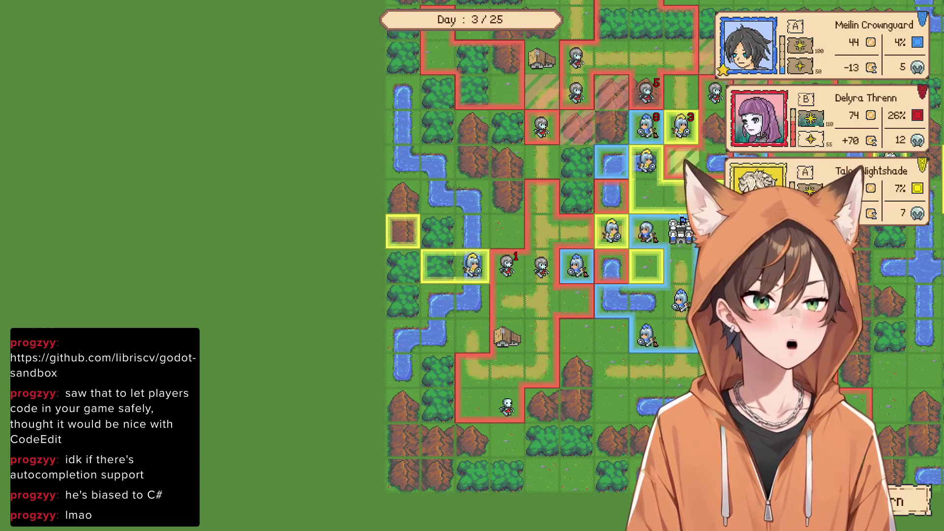
# Select the blue unit to the left of the castle
pyautogui.click(577, 266)
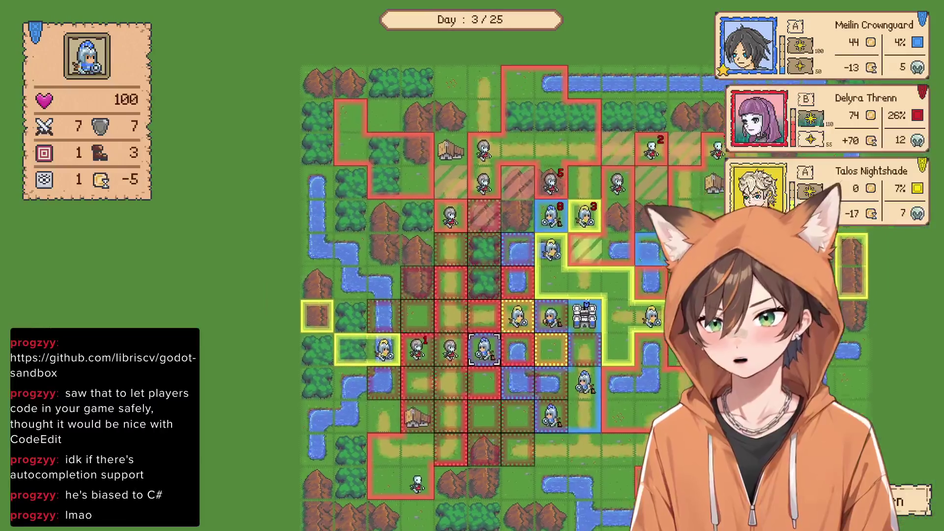
pyautogui.press('Right')
pyautogui.press('Right')
pyautogui.press('Right')
pyautogui.press('Down')
pyautogui.press('Down')
pyautogui.press('Down')
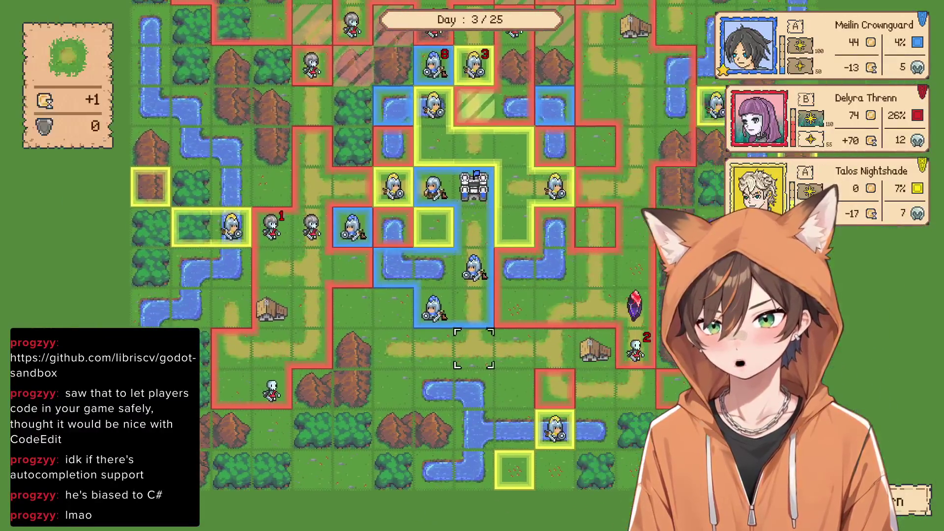
pyautogui.press('Right')
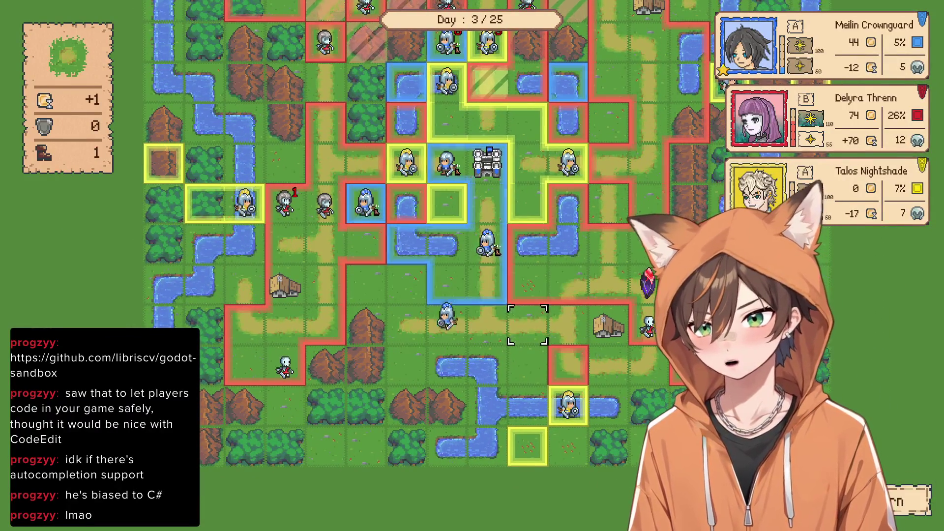
pyautogui.press('Up')
pyautogui.press('Up')
pyautogui.press('Up')
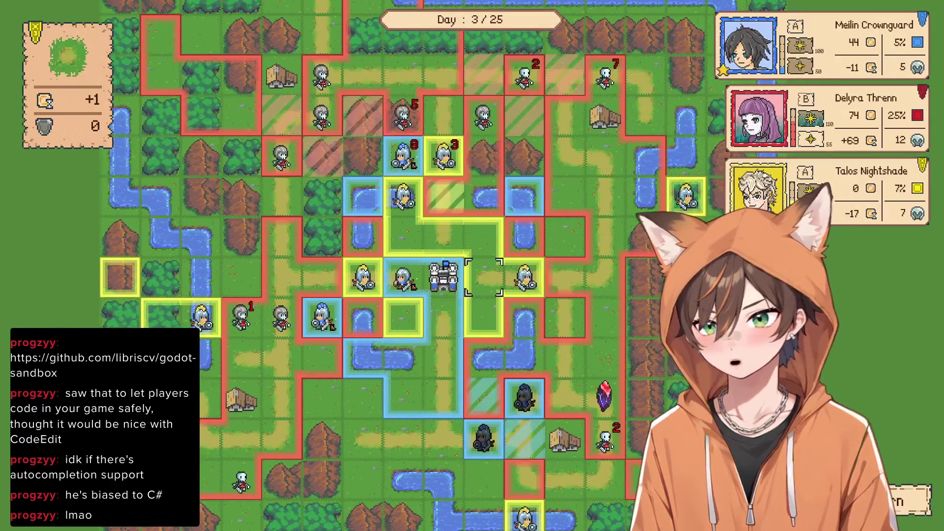
pyautogui.press('Left')
pyautogui.press('Left')
# Move that unit to a tile south of its position and confirm the move
pyautogui.press('Return')
pyautogui.press('Up')
pyautogui.press('Left')
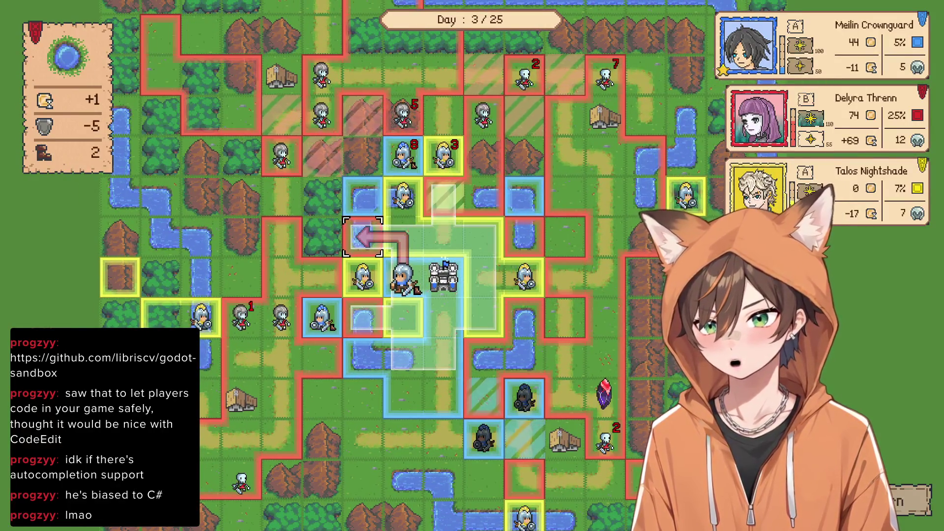
pyautogui.press('Right')
pyautogui.press('Right')
pyautogui.press('Up')
pyautogui.press('Up')
pyautogui.press('Right')
pyautogui.press('Right')
pyautogui.press('Down')
pyautogui.press('Down')
pyautogui.press('Down')
pyautogui.press('Left')
pyautogui.press('Left')
pyautogui.press('Left')
pyautogui.press('Down')
pyautogui.press('Down')
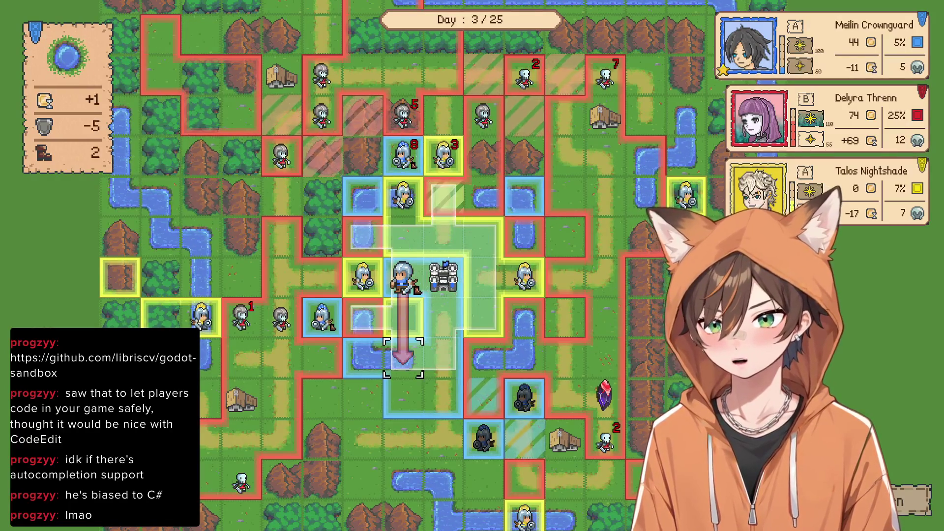
pyautogui.press('Right')
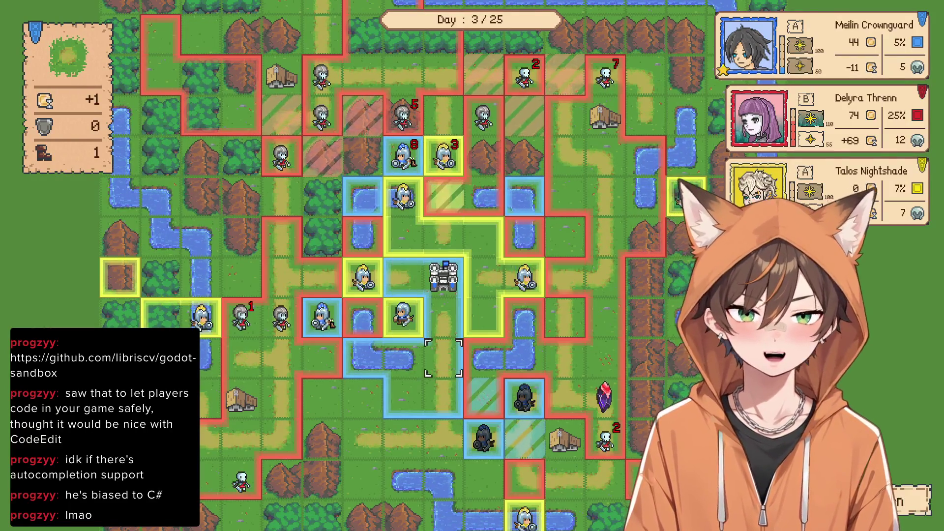
pyautogui.press('Up')
# Recruit Medium Swordsmen at the castle
pyautogui.press('Return')
pyautogui.press('Down')
pyautogui.press('Down')
pyautogui.press('Right')
pyautogui.press('Right')
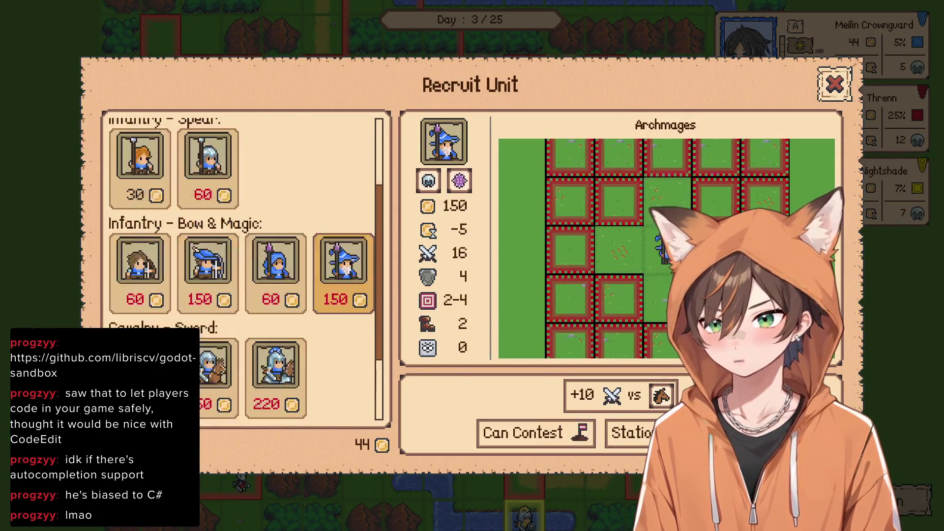
pyautogui.press('Left')
pyautogui.press('Left')
pyautogui.press('Up')
pyautogui.press('Up')
pyautogui.press('Escape')
# Attack the red soldier west of the castle, then inspect the red soldier marked 5
pyautogui.press('Left')
pyautogui.press('Left')
pyautogui.press('Left')
pyautogui.press('Down')
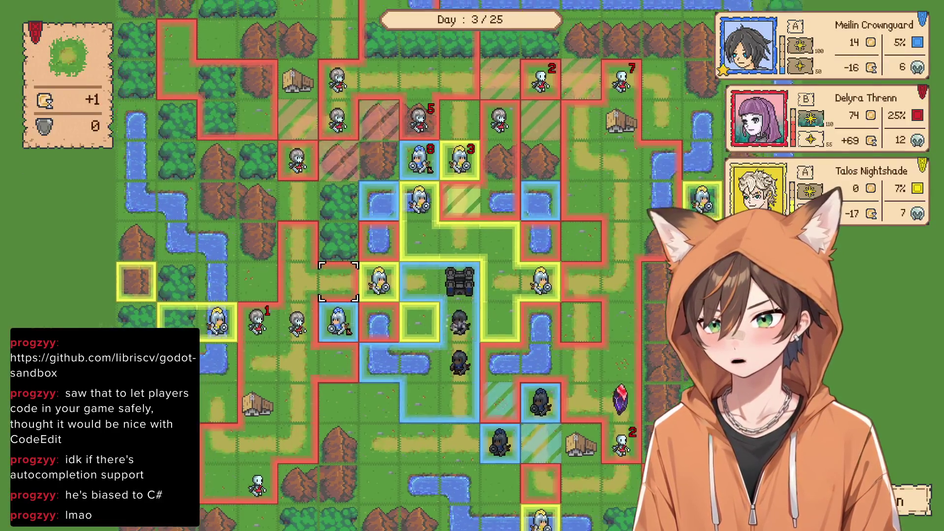
pyautogui.press('Right')
pyautogui.press('Right')
pyautogui.press('Up')
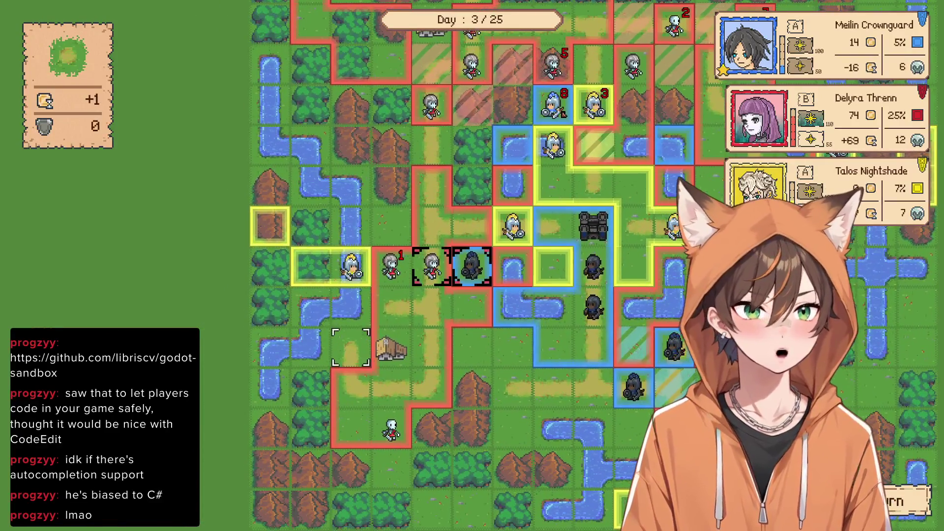
pyautogui.press('Return')
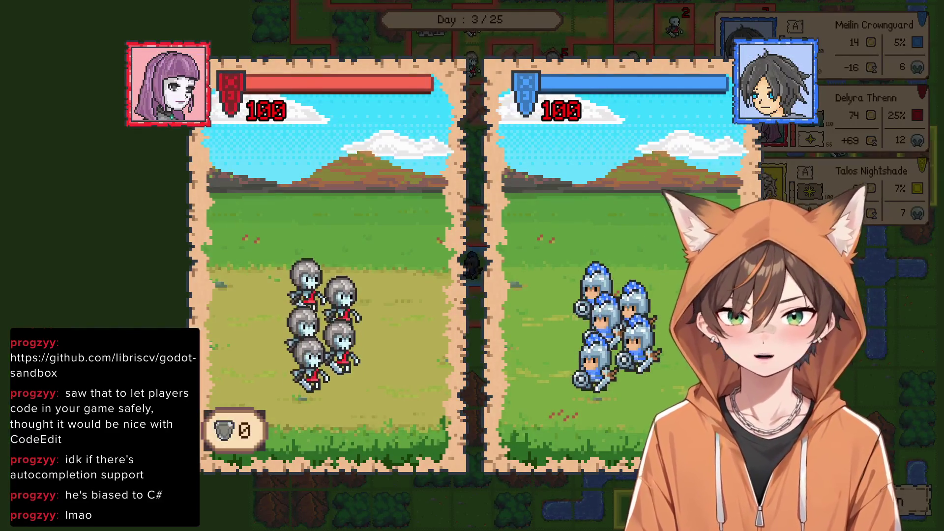
pyautogui.press('Up')
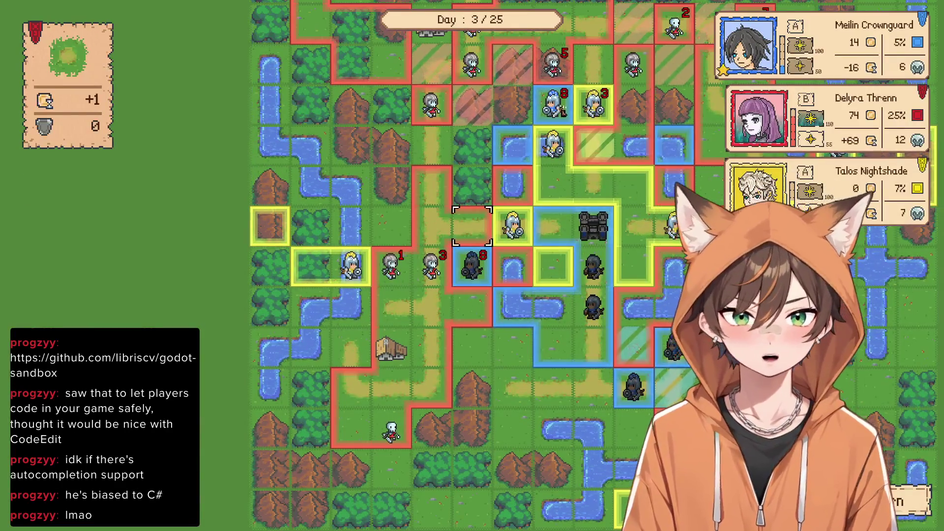
pyautogui.press('Up')
pyautogui.press('Up')
pyautogui.press('Up')
pyautogui.press('Right')
pyautogui.press('Right')
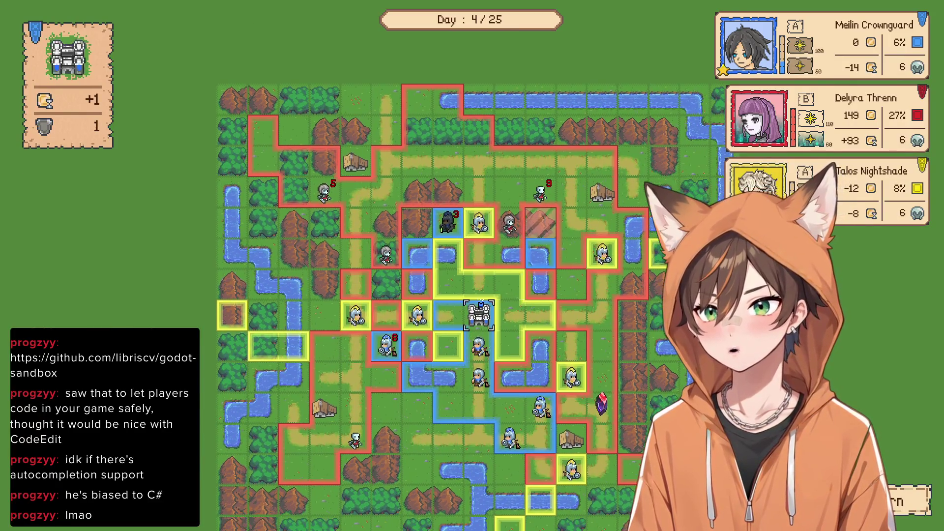
# Open the castle's Recruit Unit window on day 4, showing 0 gold available
pyautogui.click(216, 344)
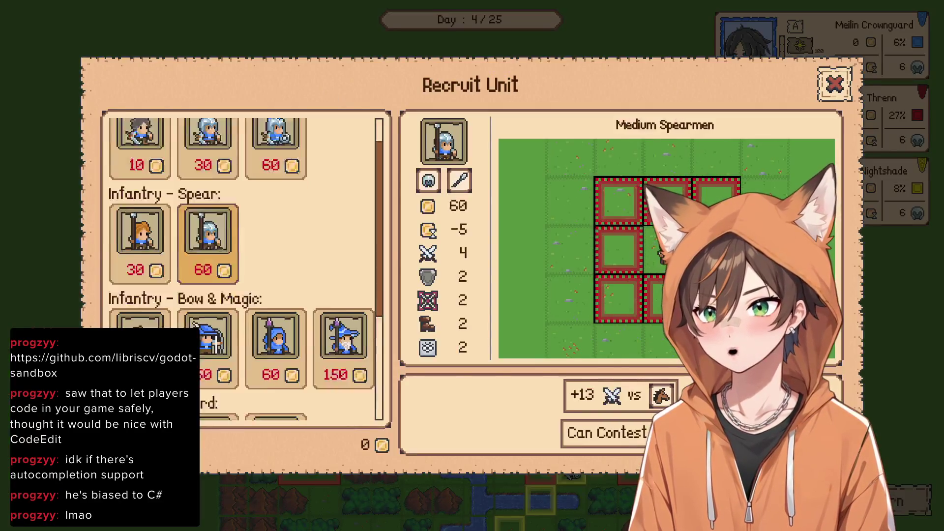
# View the Light and Heavy Swordsmen details, then close recruitment without buying
pyautogui.scroll(2, 216, 344)
pyautogui.click(140, 148)
pyautogui.click(275, 148)
pyautogui.press('Escape')
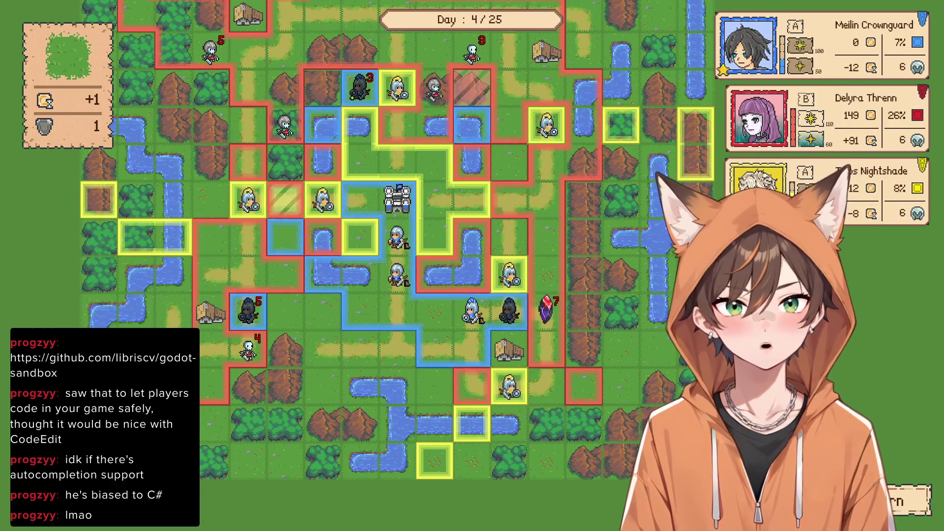
# Move the middle blue soldier three tiles west and end the turn
pyautogui.scroll(1, 397, 275)
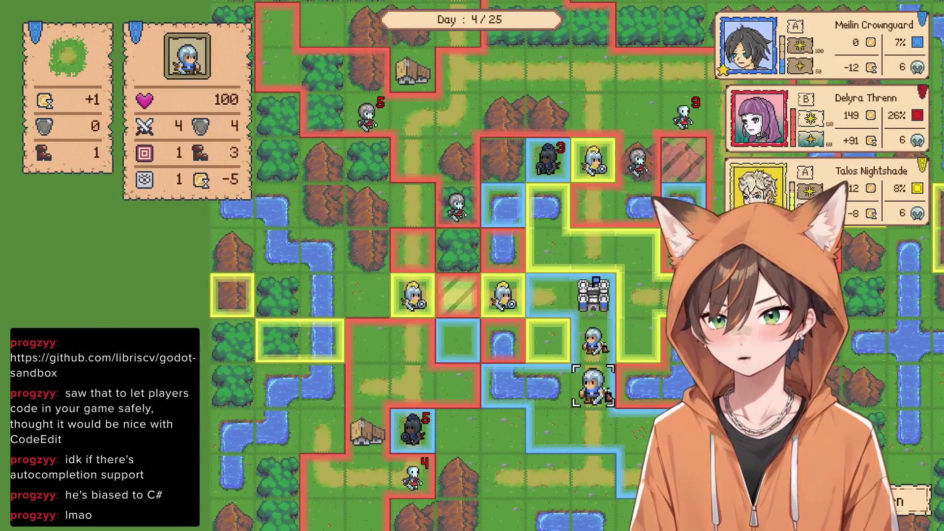
pyautogui.click(593, 389)
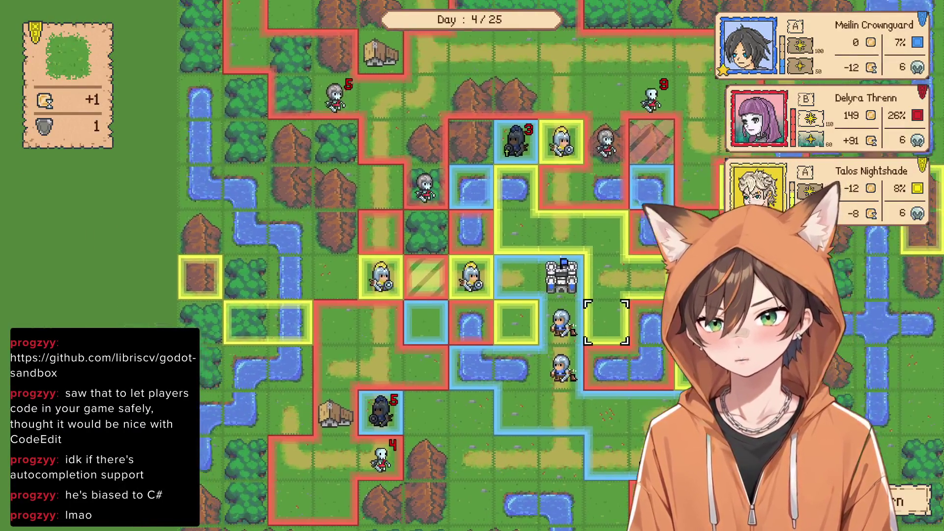
pyautogui.click(560, 324)
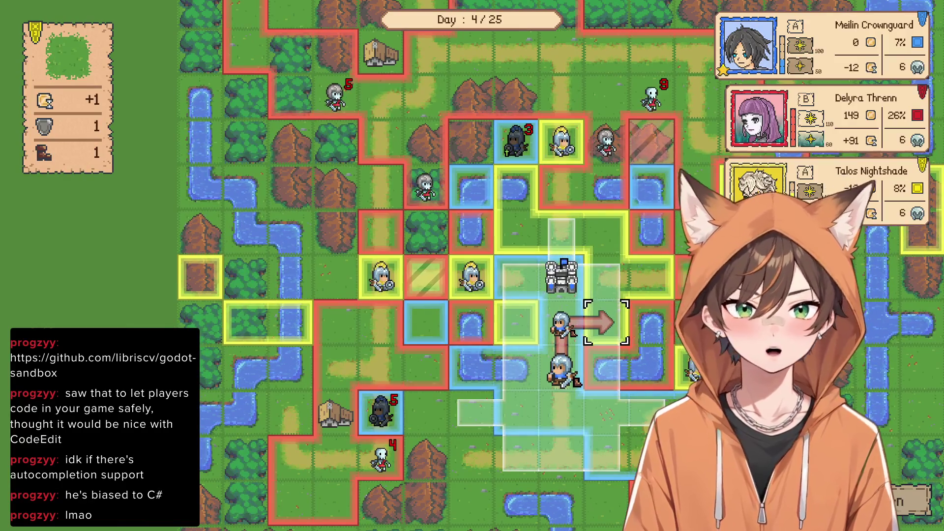
pyautogui.click(471, 323)
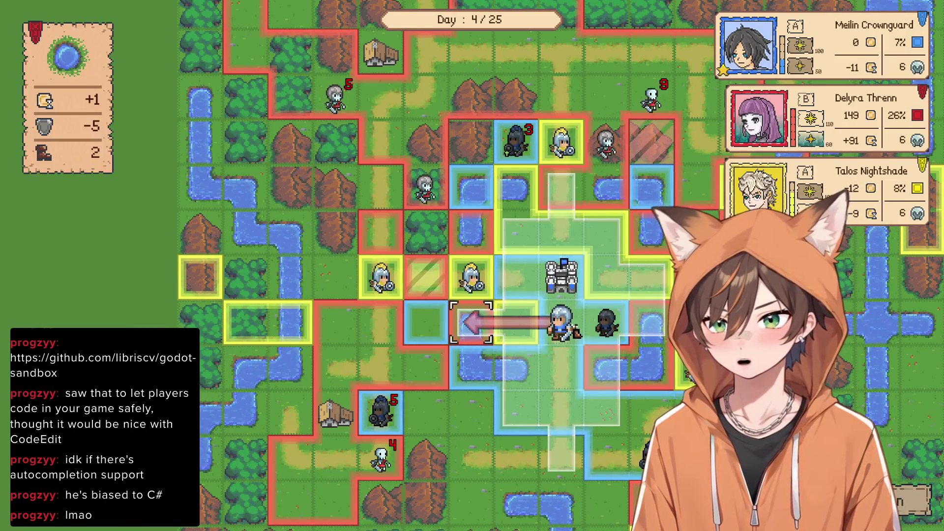
pyautogui.click(471, 322)
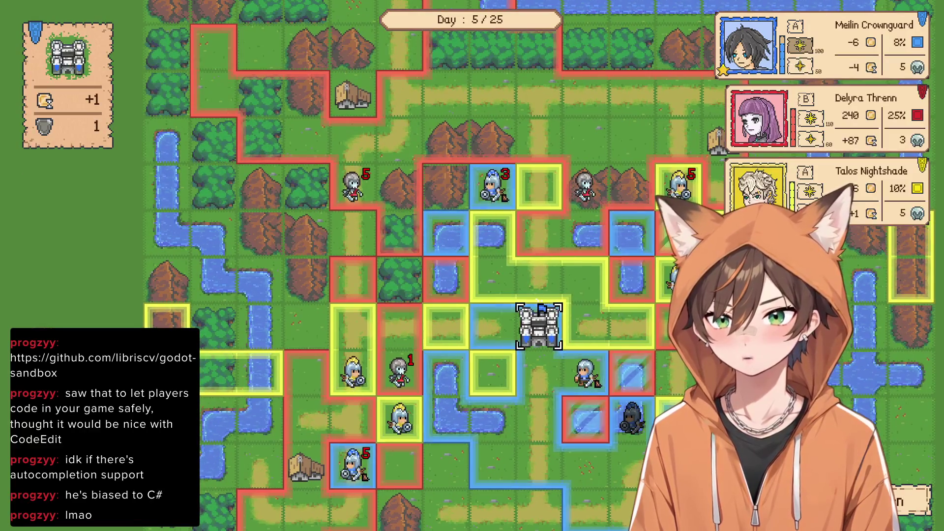
# Close the castle's recruit window unused and move the first knight one tile down-left
pyautogui.press('Return')
pyautogui.press('Escape')
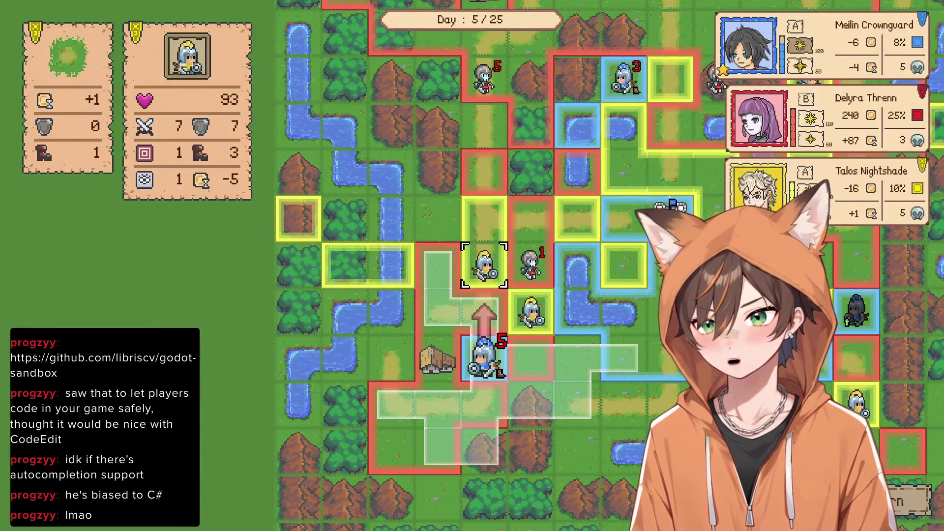
pyautogui.press('Down')
pyautogui.press('Down')
pyautogui.press('Right')
pyautogui.press('Right')
pyautogui.press('Right')
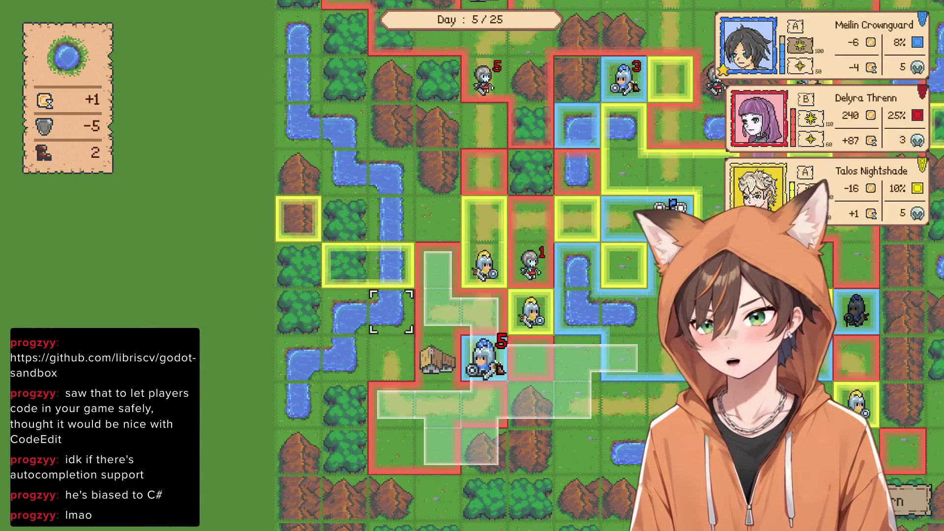
pyautogui.press('Left')
pyautogui.press('Left')
pyautogui.press('Left')
pyautogui.press('Down')
pyautogui.press('Return')
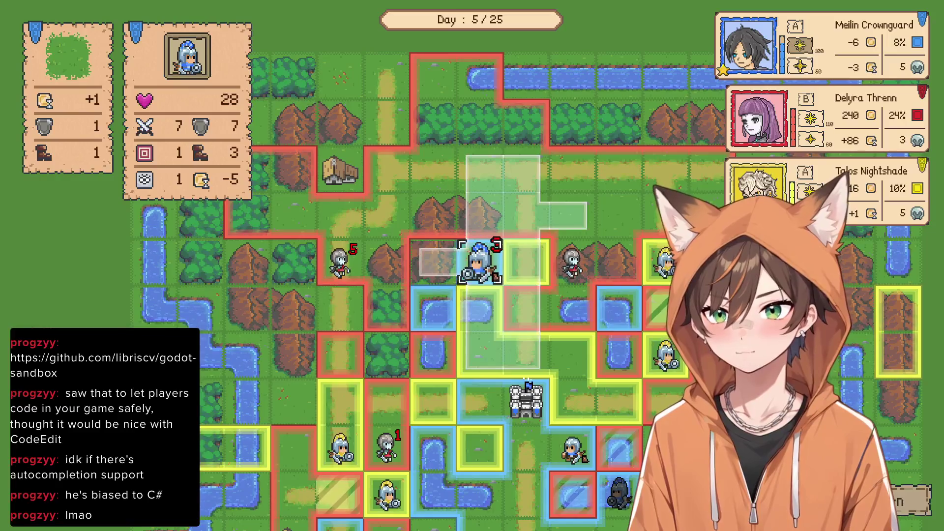
# Move knight 3 to just above the castle and the light knight up one tile
pyautogui.press('Down')
pyautogui.press('Down')
pyautogui.press('Right')
pyautogui.press('Return')
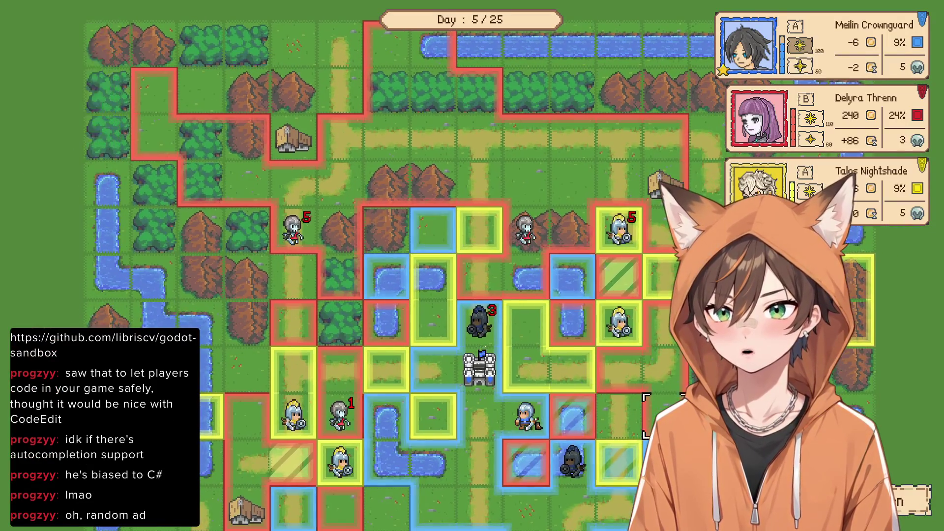
pyautogui.press('Left')
pyautogui.press('Left')
pyautogui.press('Left')
pyautogui.press('Return')
pyautogui.press('Up')
pyautogui.press('Return')
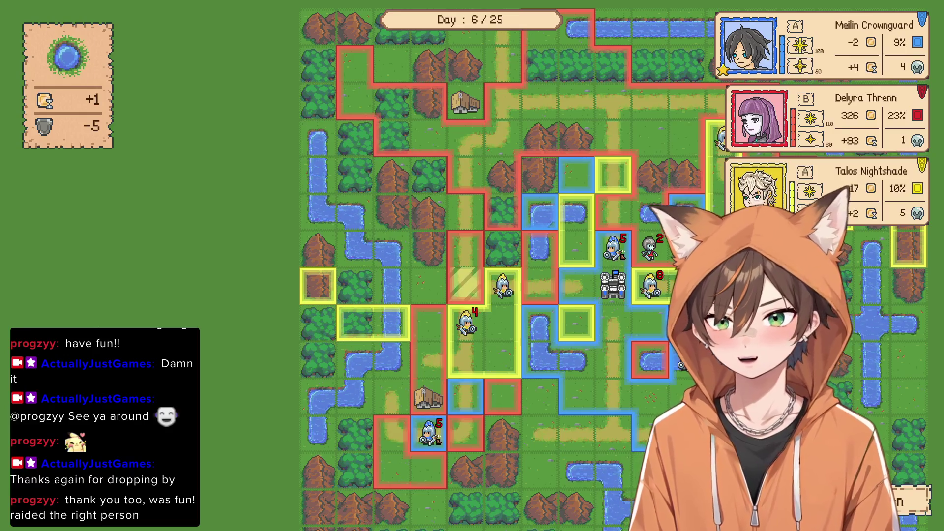
# Move blue unit 5 to its destination tile, bringing up the Victory screen
pyautogui.click(428, 433)
pyautogui.click(393, 396)
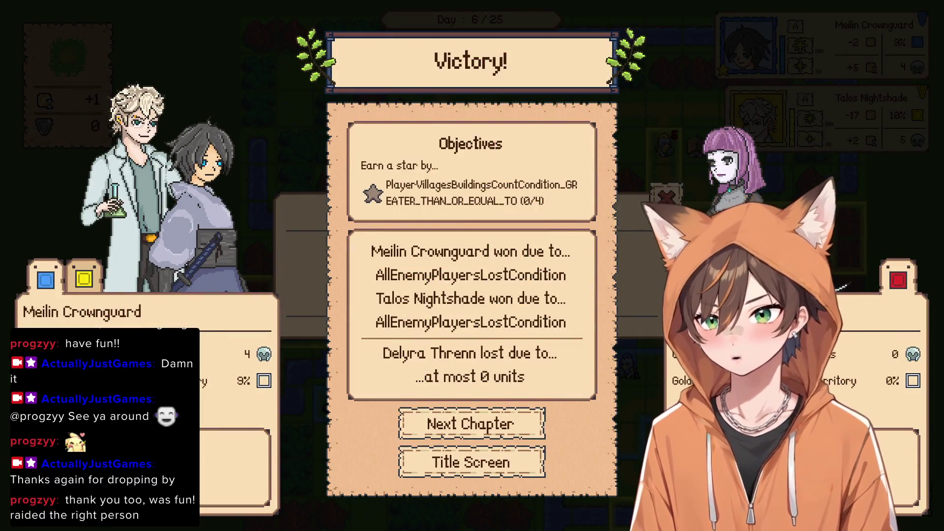
# Leave the Victory screen for the title menu
pyautogui.click(471, 462)
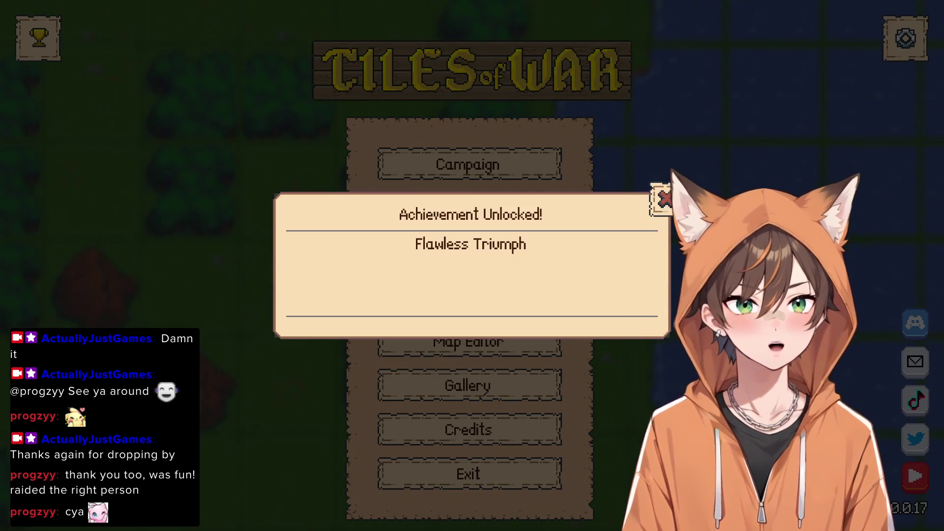
# Dismiss the Flawless Triumph notice and open the Humans Start campaign's mission list
pyautogui.click(665, 195)
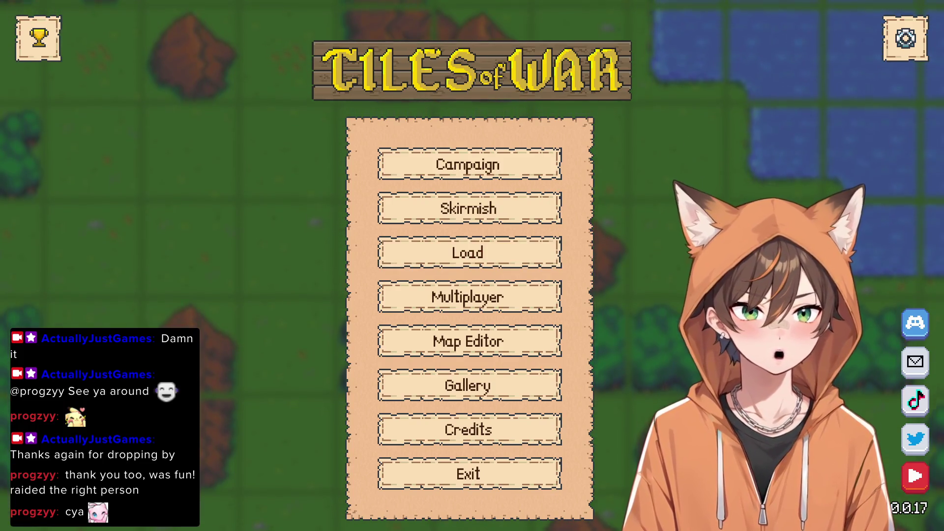
pyautogui.click(470, 164)
pyautogui.click(394, 360)
pyautogui.scroll(-3, 310, 268)
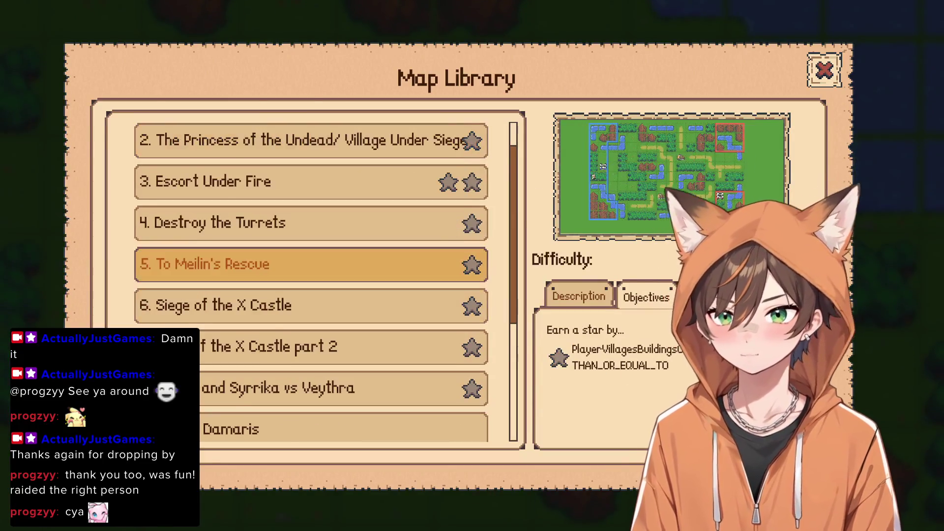
# Preview missions 8, 9, 4, 3 and the Syrrika vs Nerith sea battle
pyautogui.click(310, 308)
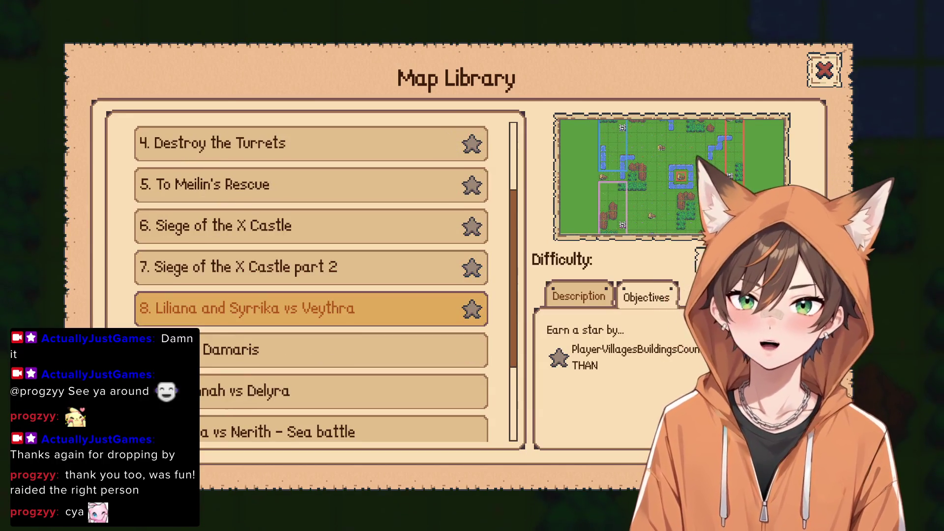
pyautogui.scroll(-3, 310, 300)
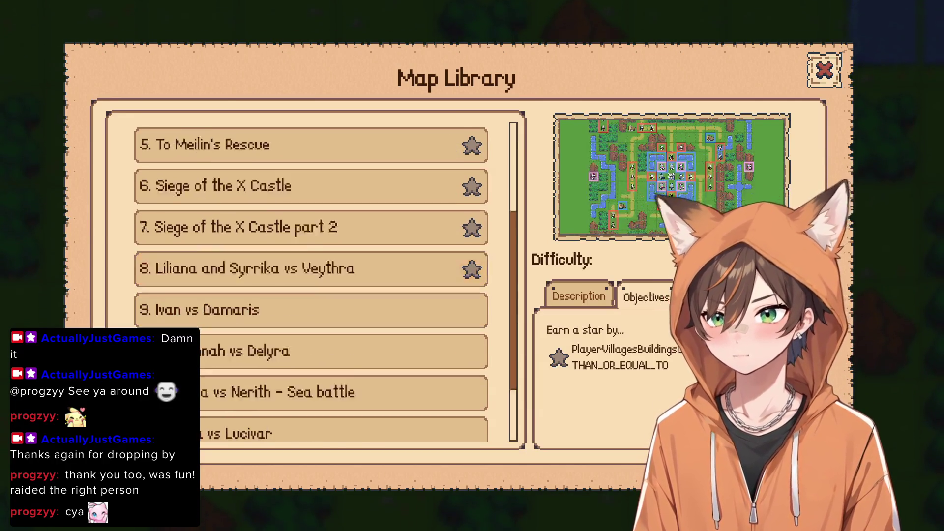
pyautogui.click(310, 300)
pyautogui.click(310, 217)
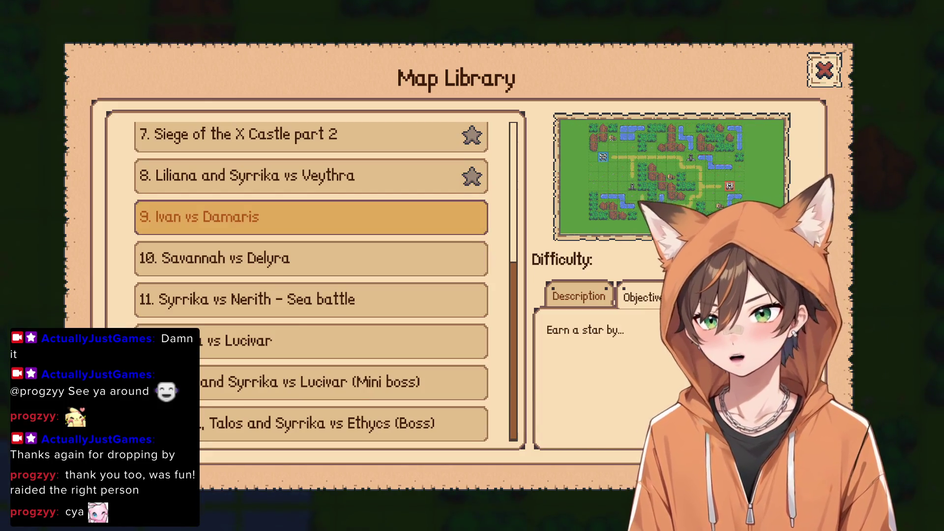
pyautogui.scroll(6, 310, 281)
pyautogui.click(310, 261)
pyautogui.click(310, 216)
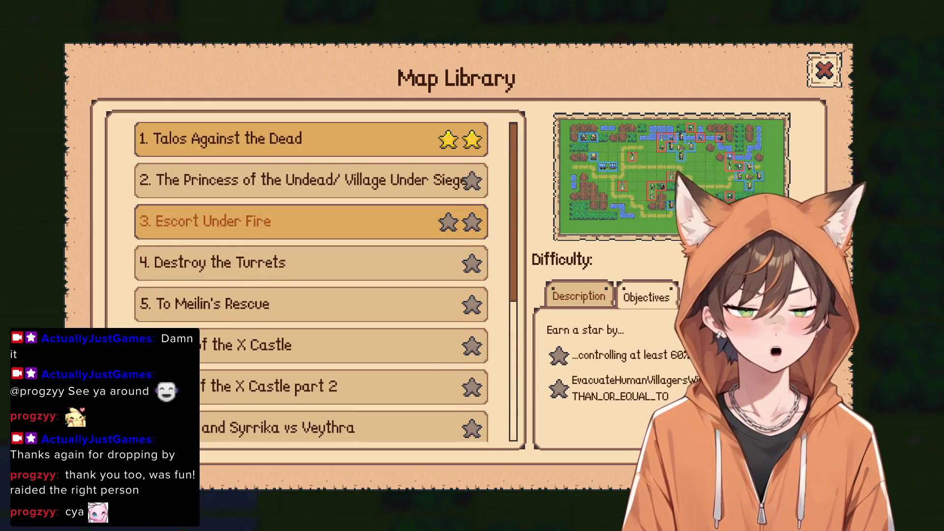
pyautogui.scroll(-4, 309, 281)
pyautogui.scroll(-1, 310, 280)
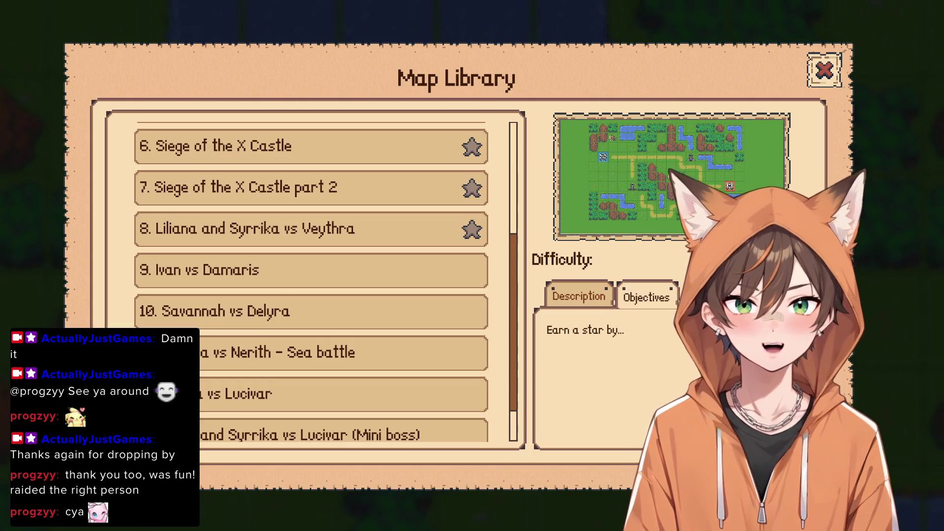
# Select mission 8, Liliana and Syrrika vs Veythra, and launch it
pyautogui.click(295, 229)
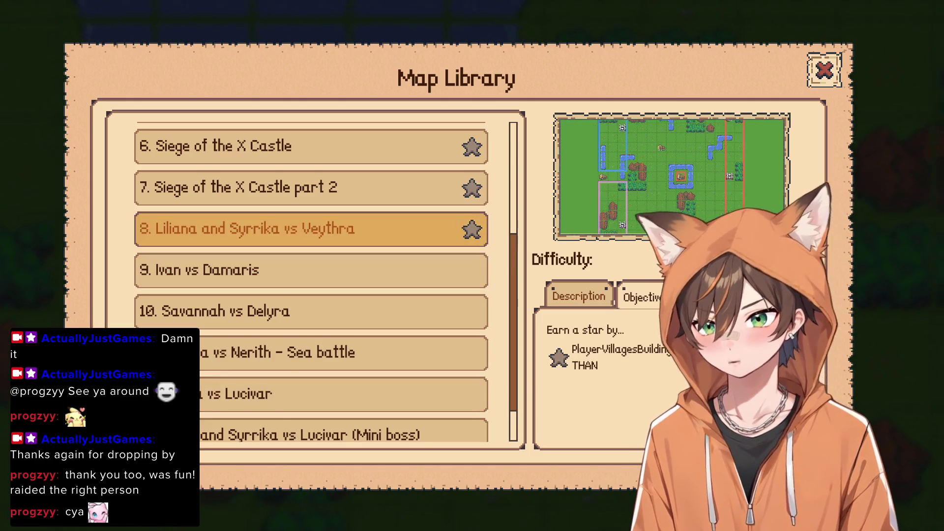
pyautogui.press('Up')
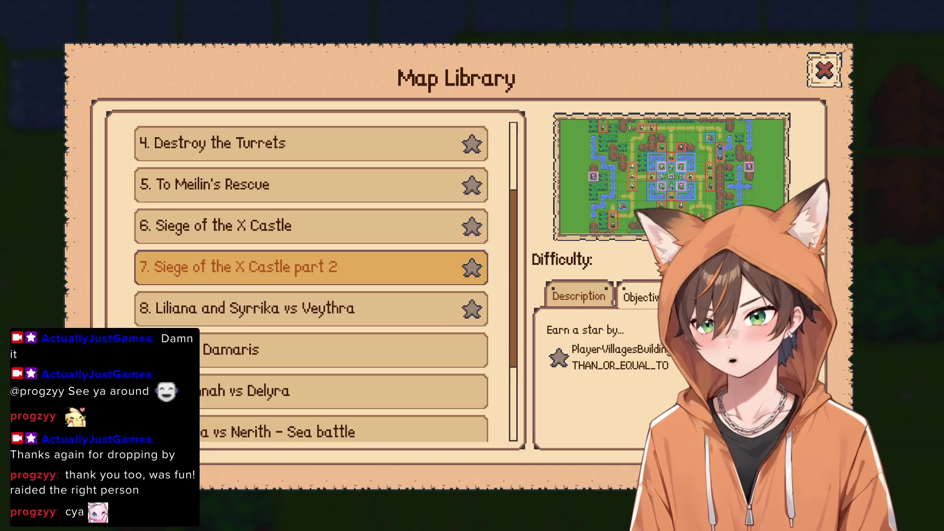
pyautogui.press('Down')
pyautogui.press('Return')
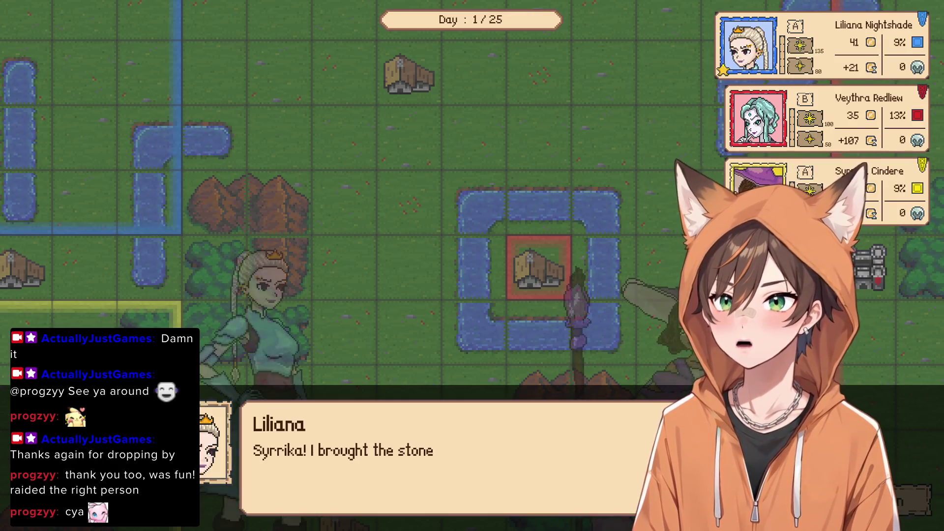
# Skip Liliana's two opening dialogue lines to reach the Day 1 battle map
pyautogui.press('Return')
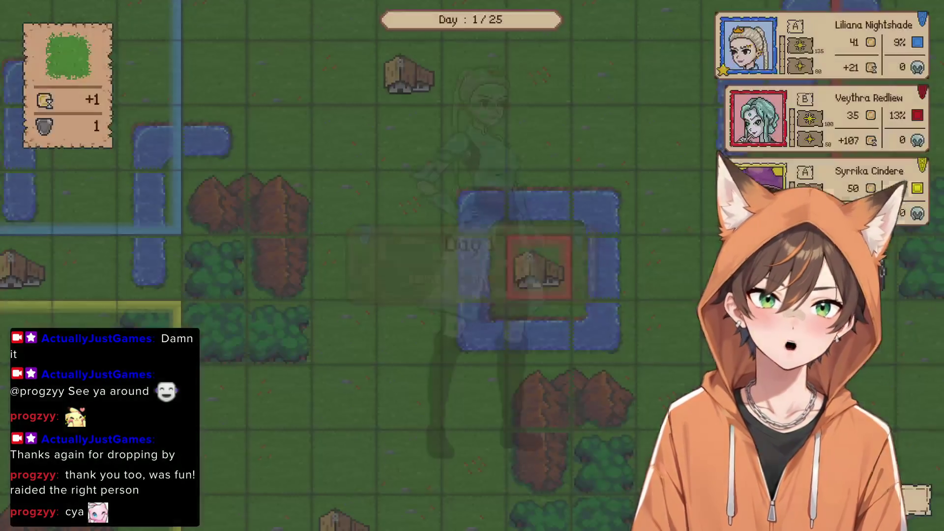
pyautogui.press('Return')
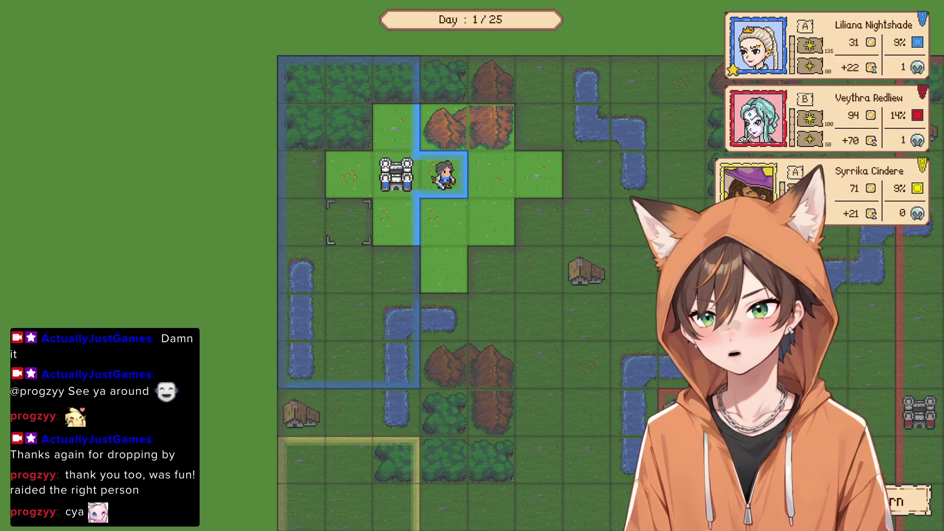
# Check the lower castle's recruit list, close it without buying, and end Day 1
pyautogui.scroll(-2, 457, 298)
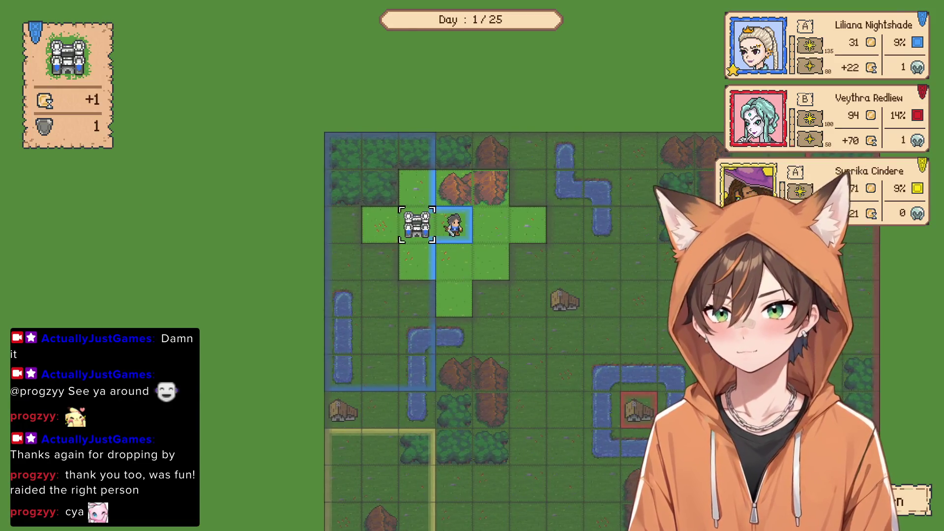
pyautogui.scroll(-2, 483, 167)
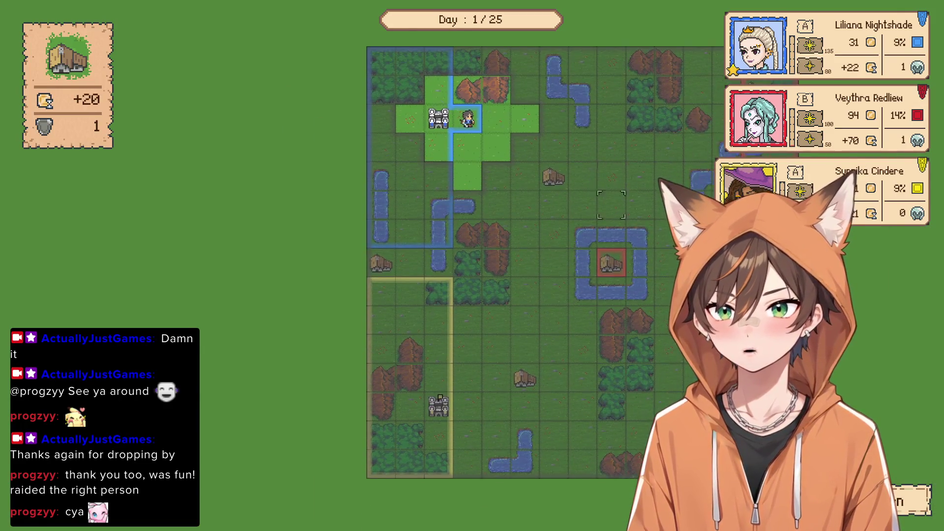
pyautogui.scroll(2, 481, 384)
pyautogui.click(481, 383)
pyautogui.press('Escape')
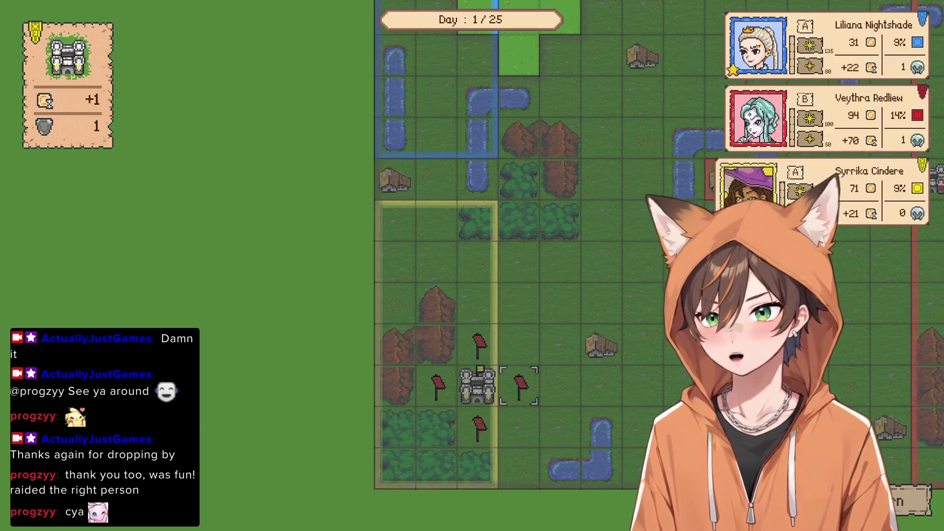
pyautogui.press('space')
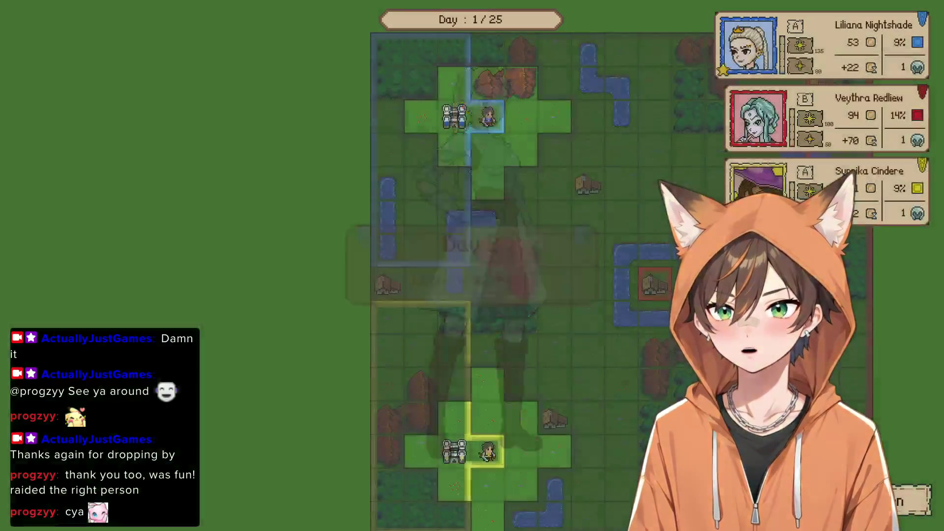
pyautogui.scroll(-2, 565, 176)
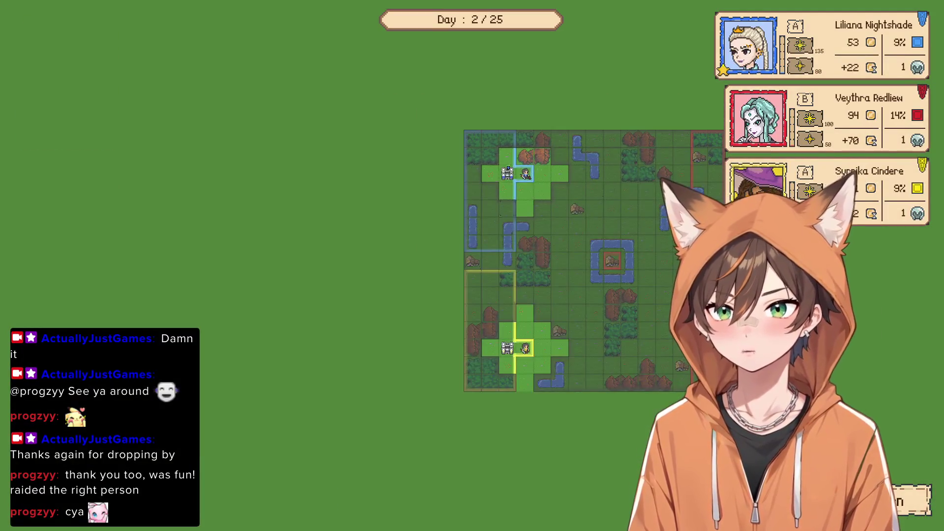
pyautogui.scroll(3, 421, 242)
pyautogui.scroll(-2, 482, 213)
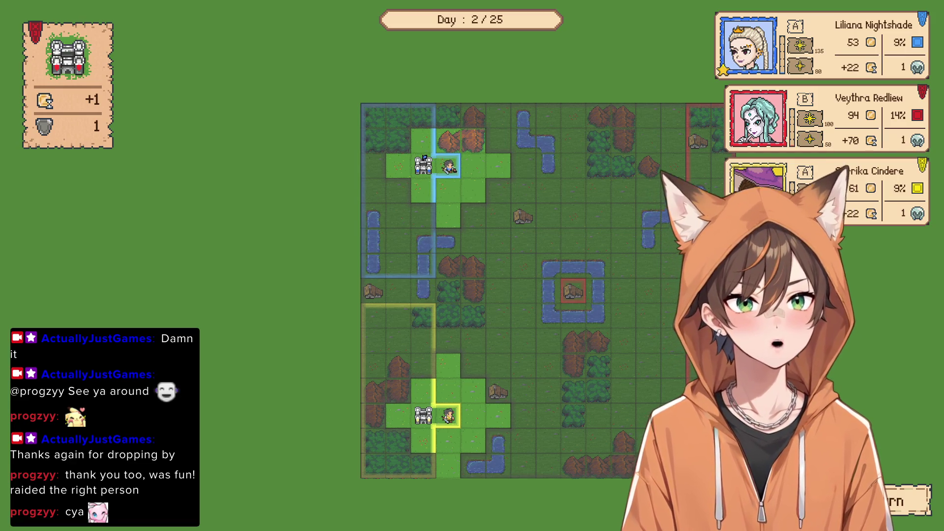
pyautogui.scroll(2, 482, 367)
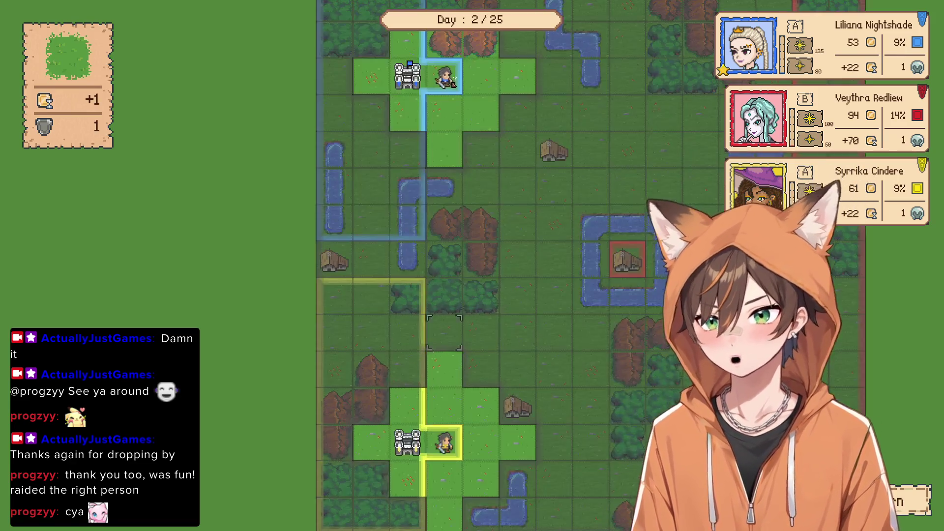
# Move Liliana's hero off the castle, recruit a 10-gold unit there, and end the turn
pyautogui.click(453, 250)
pyautogui.scroll(2, 453, 250)
pyautogui.click(500, 305)
pyautogui.click(395, 252)
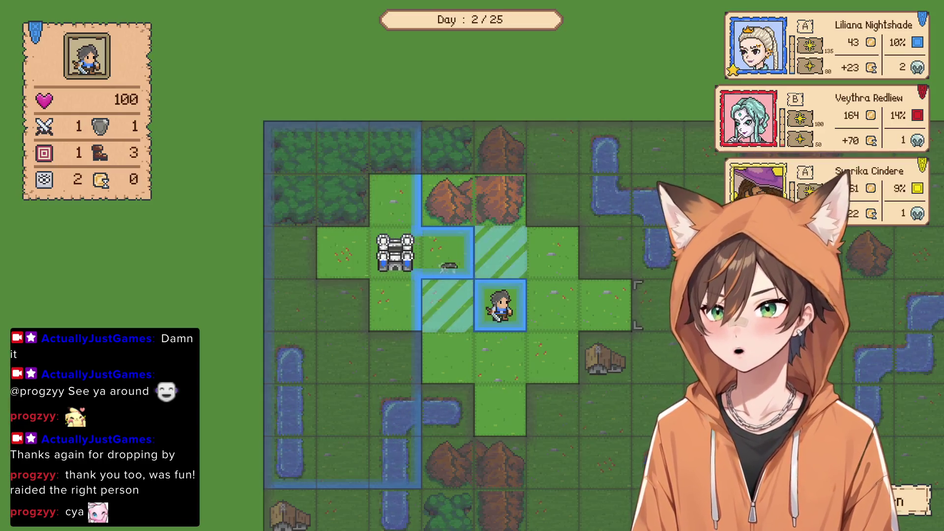
pyautogui.click(910, 501)
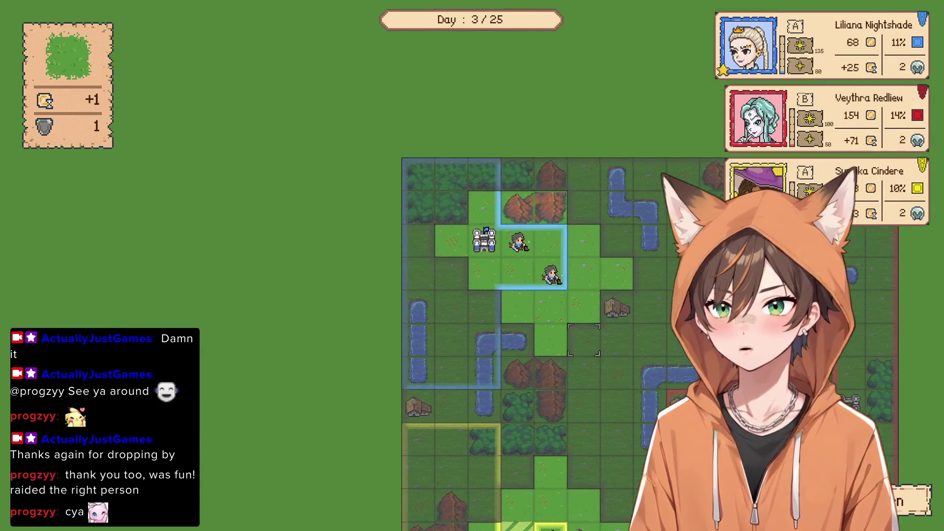
pyautogui.moveTo(544, 253)
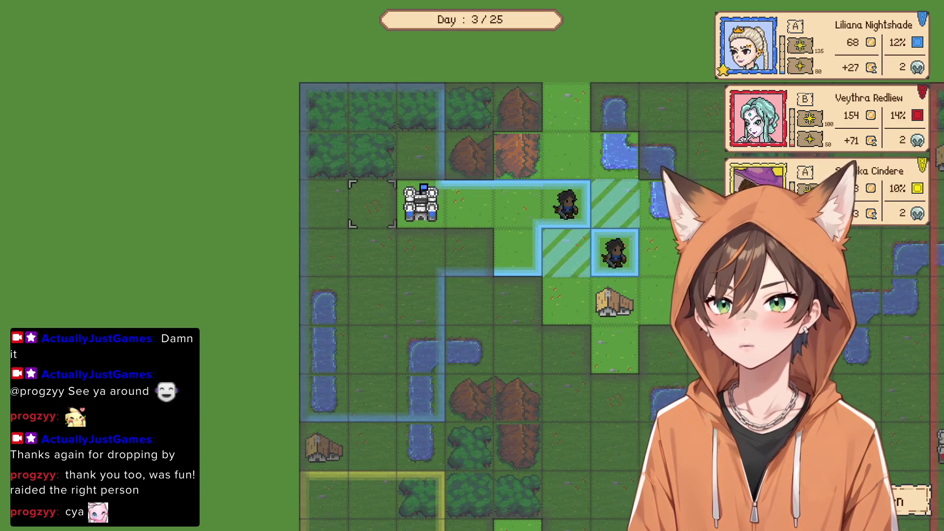
# Open recruitment at Liliana's castle and browse the unit list toward Light Swordsmen
pyautogui.press('Return')
pyautogui.press('Down')
pyautogui.press('Right')
pyautogui.press('Up')
pyautogui.press('Right')
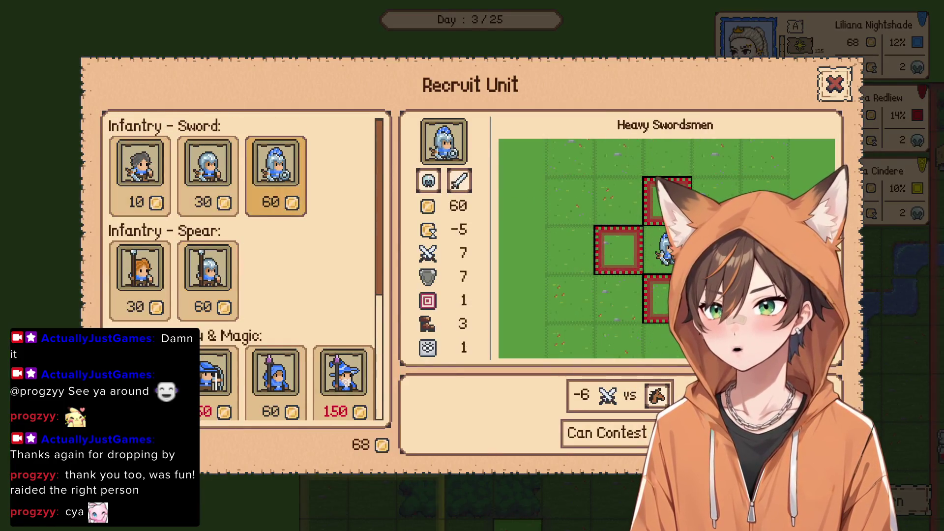
pyautogui.press('Left')
pyautogui.press('Down')
pyautogui.press('Left')
pyautogui.press('Down')
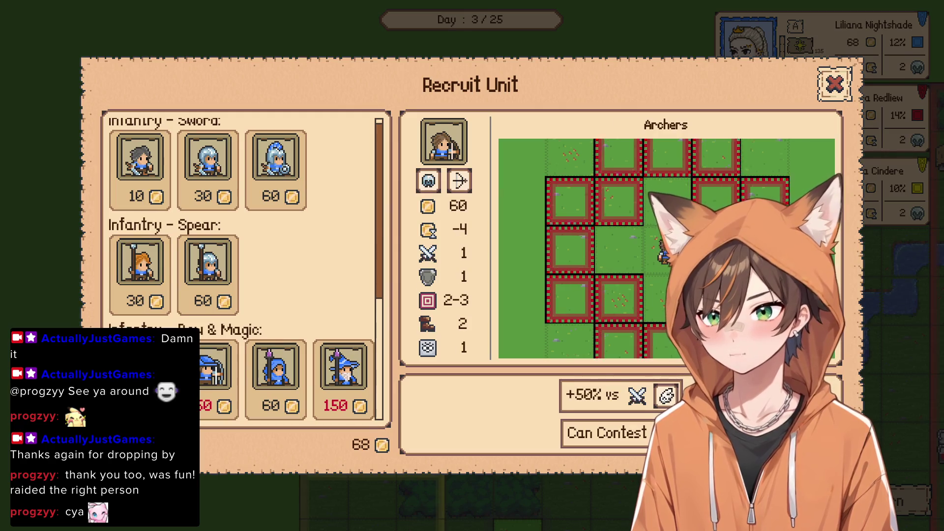
pyautogui.press('Down')
pyautogui.press('Up')
pyautogui.press('Right')
pyautogui.press('Down')
pyautogui.press('Up')
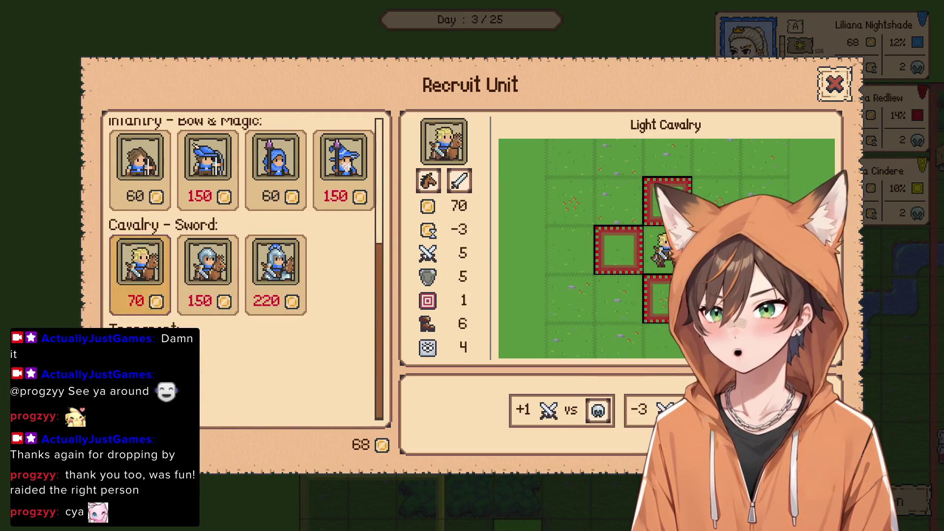
pyautogui.press('Down')
# Select Light Swordsmen and place it on the castle's left flag, ending the turn
pyautogui.press('Escape')
pyautogui.press('Left')
pyautogui.press('Left')
pyautogui.press('Left')
pyautogui.press('Up')
pyautogui.press('Up')
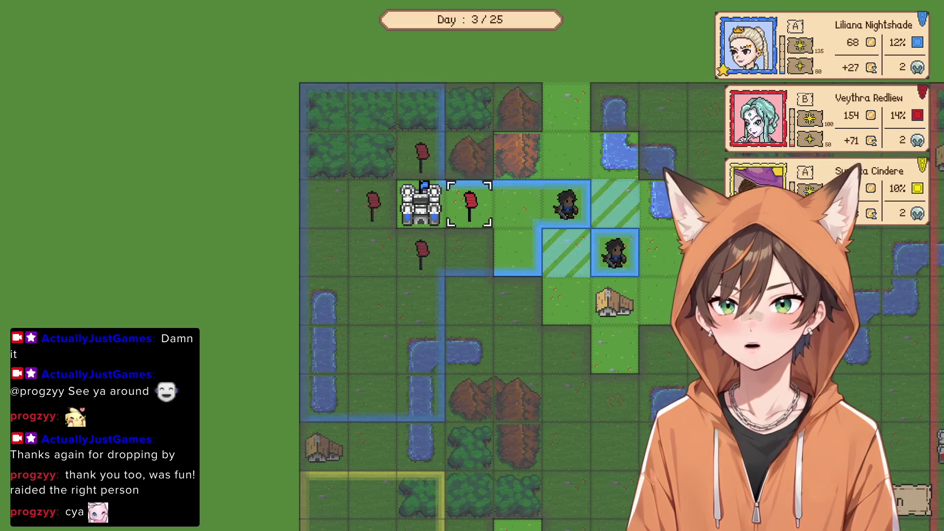
pyautogui.press('Return')
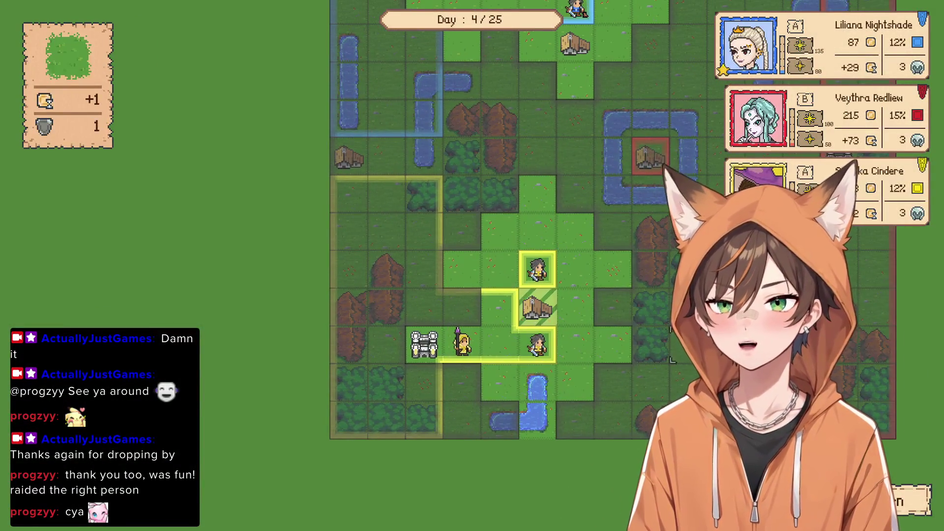
pyautogui.scroll(-3, 620, 257)
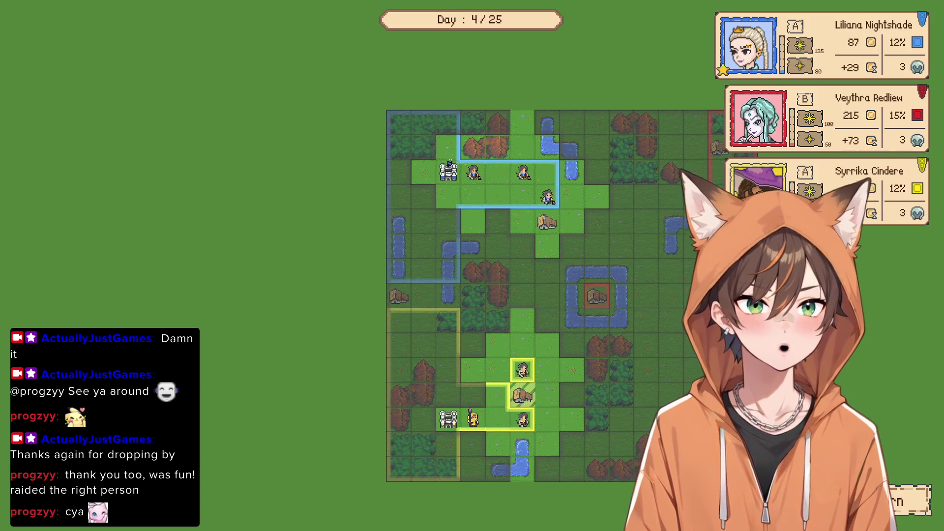
pyautogui.scroll(2, 498, 326)
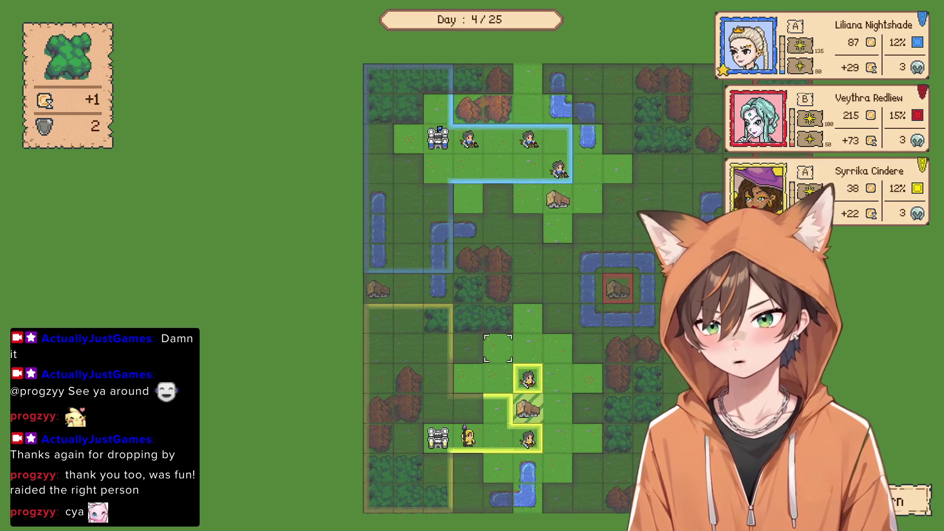
pyautogui.scroll(-2, 497, 325)
pyautogui.scroll(2, 497, 326)
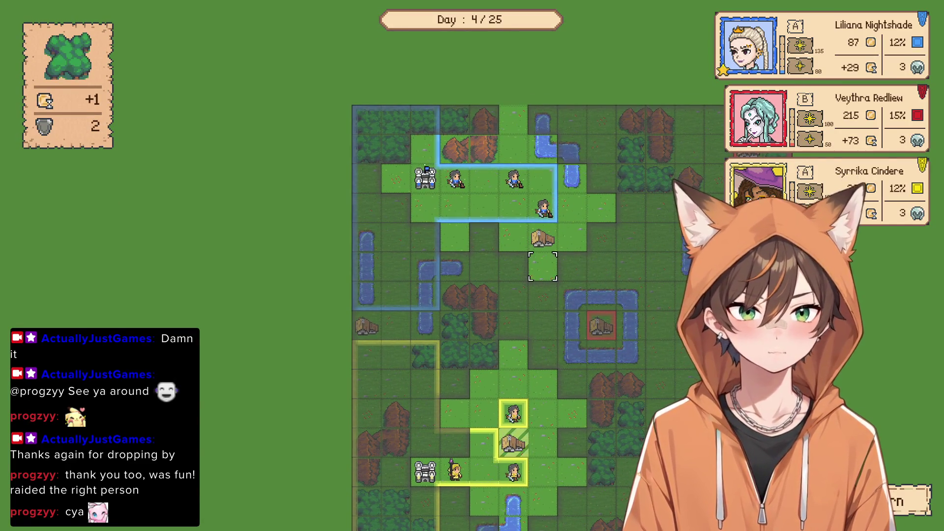
pyautogui.scroll(1, 548, 206)
pyautogui.click(552, 199)
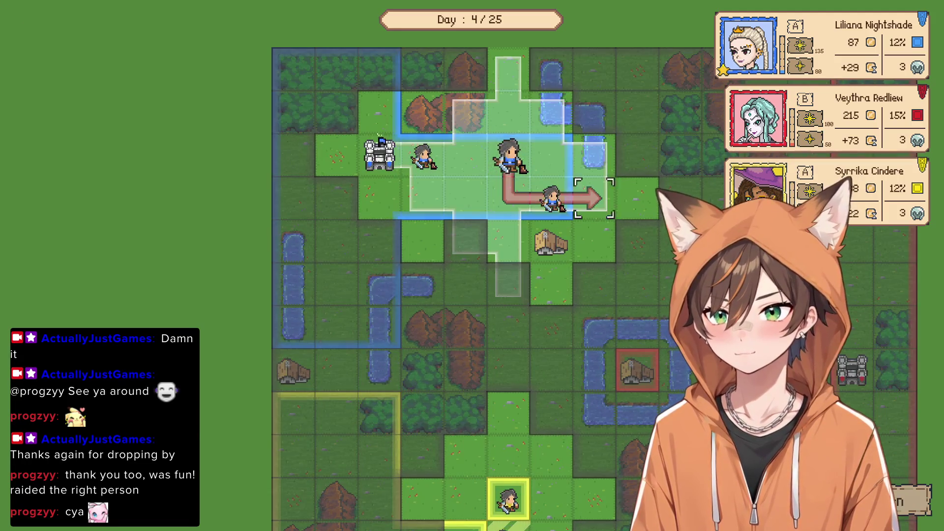
# Move two swordsmen beside the village, cancelling the left swordsman's move
pyautogui.click(594, 239)
pyautogui.click(509, 158)
pyautogui.click(550, 199)
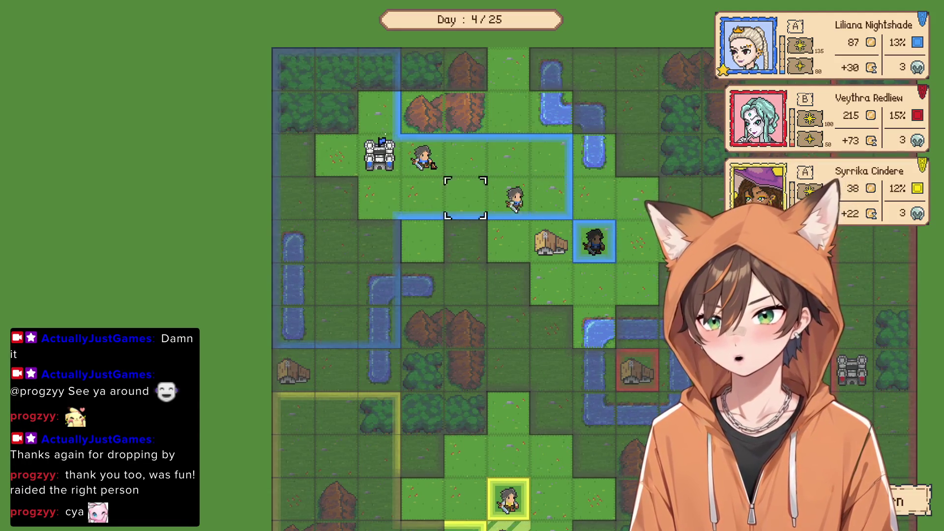
pyautogui.click(424, 157)
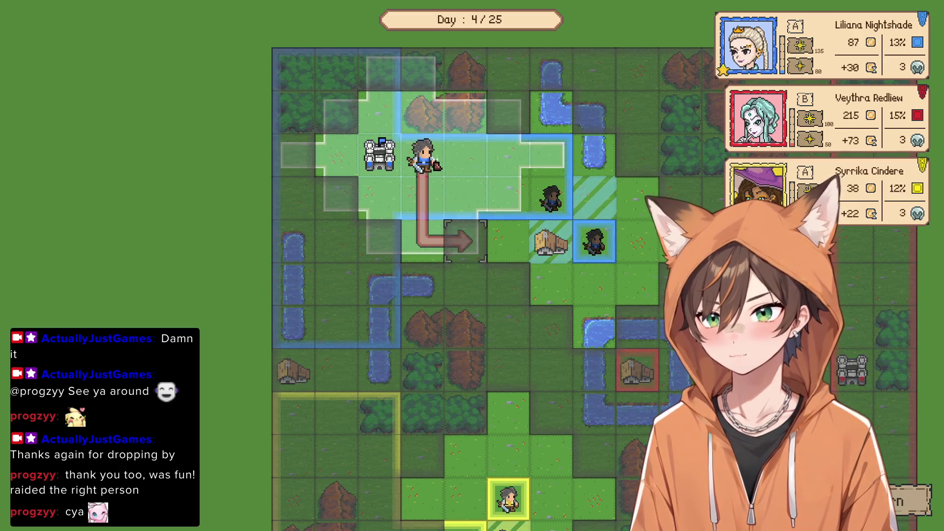
pyautogui.rightClick(465, 241)
# Recruit another 10-gold Light Swordsmen beside the castle, end the turn, and open Settings
pyautogui.click(380, 157)
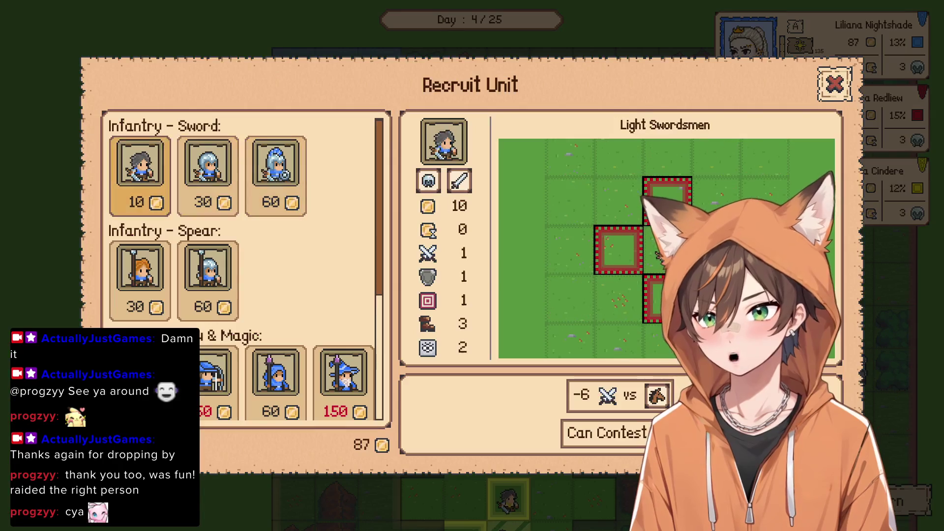
pyautogui.click(144, 163)
pyautogui.click(380, 197)
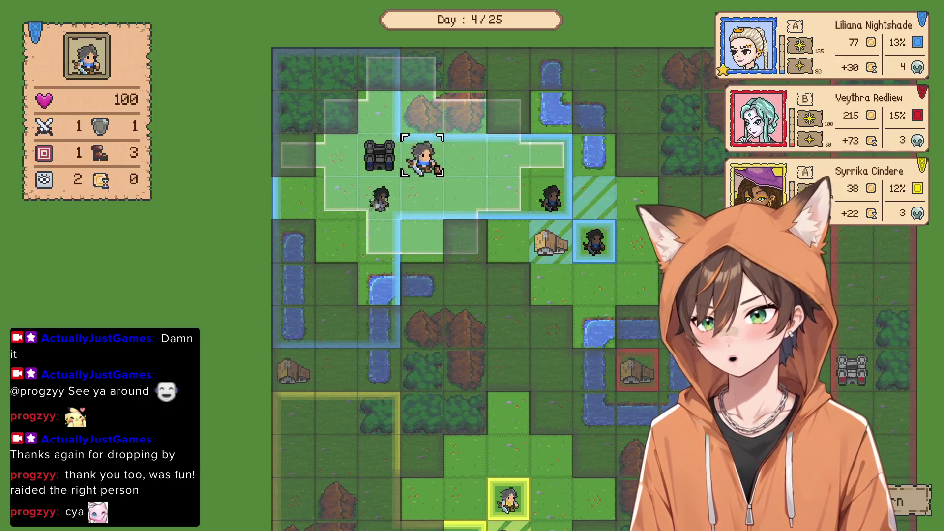
pyautogui.press('space')
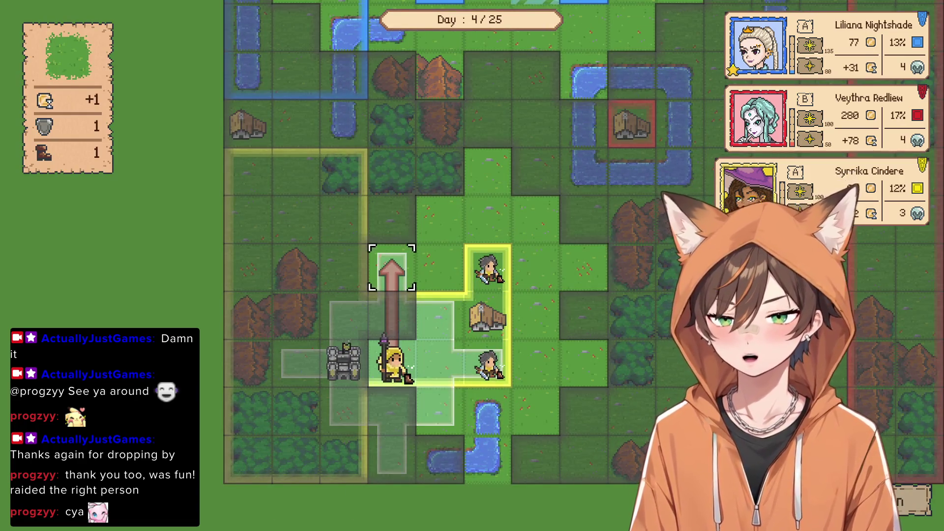
pyautogui.press('Escape')
pyautogui.press('Return')
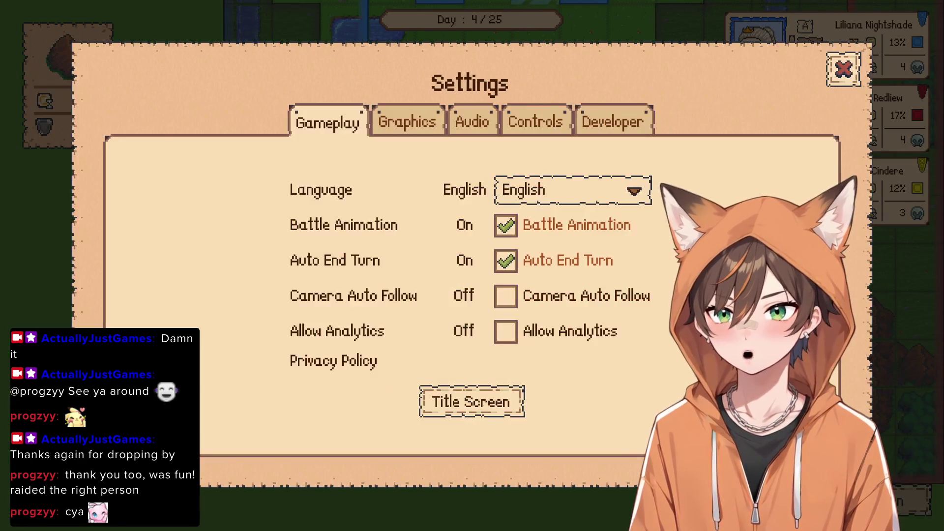
# Close Settings and let the rival lords' turns run until Day 5
pyautogui.press('Escape')
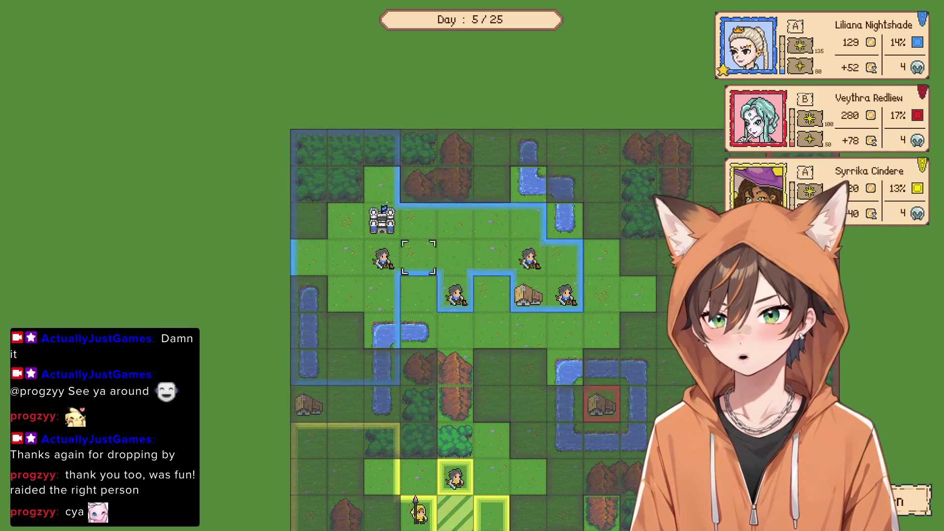
# Advance two swordsmen forward, then cancel another swordsman's planned move
pyautogui.click(456, 295)
pyautogui.click(492, 330)
pyautogui.click(383, 259)
pyautogui.click(457, 295)
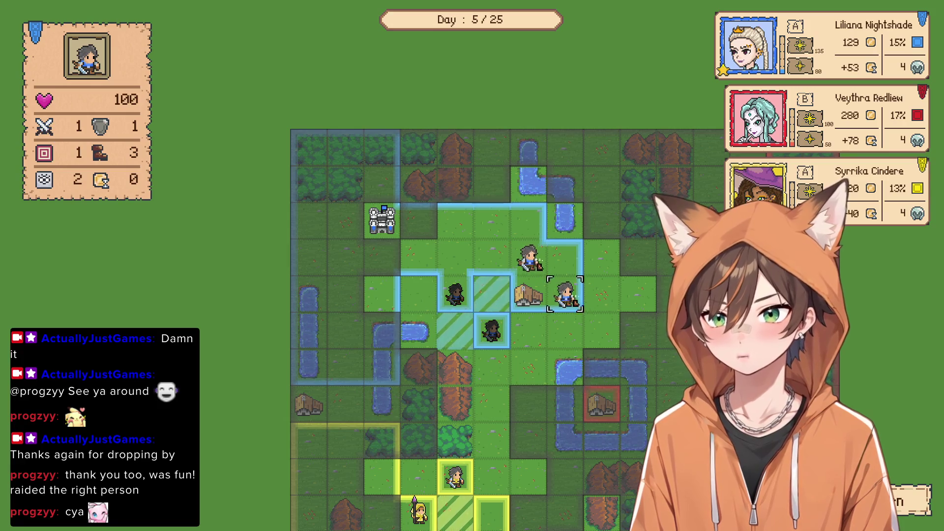
pyautogui.press('d')
pyautogui.press('s')
pyautogui.press('w')
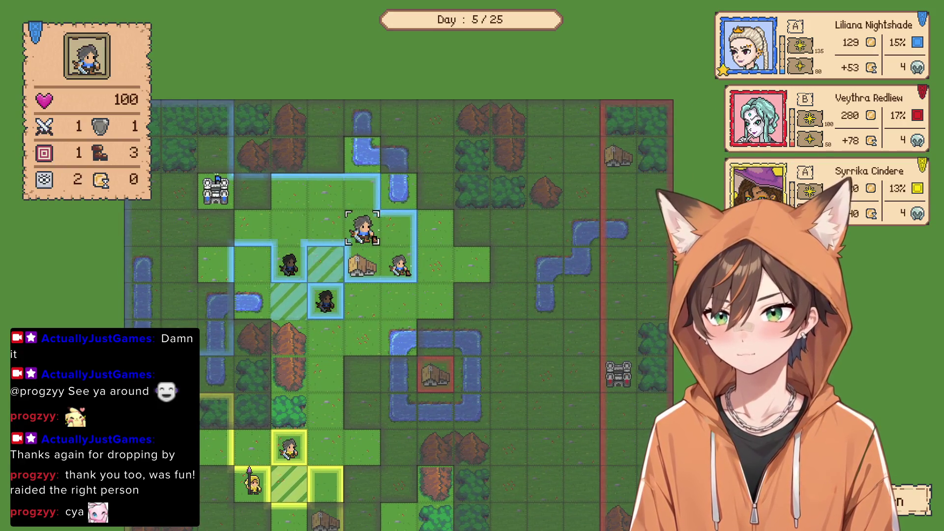
pyautogui.press('space')
pyautogui.press('d')
pyautogui.press('d')
pyautogui.press('d')
pyautogui.press('d')
pyautogui.press('w')
pyautogui.press('w')
pyautogui.press('w')
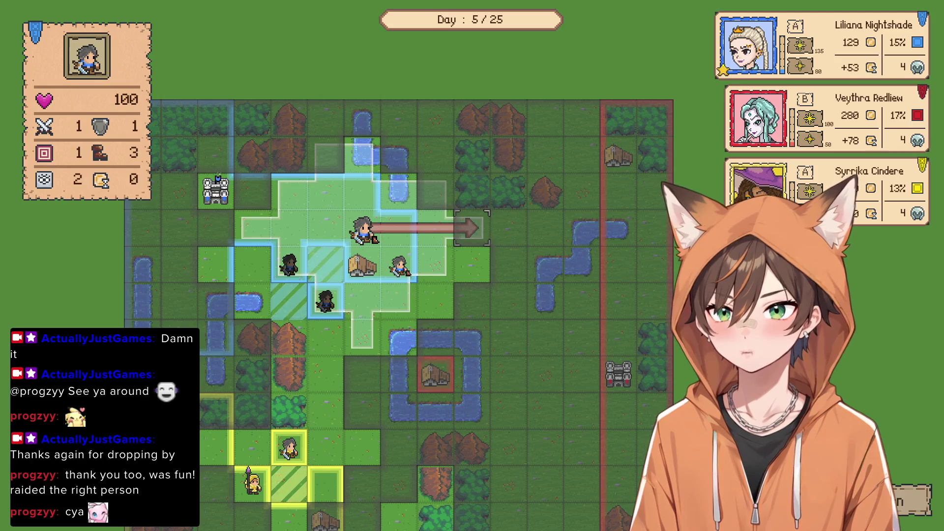
# Inspect the water, village and mountain terrain to the east of the army
pyautogui.press('Escape')
pyautogui.press('s')
pyautogui.press('s')
pyautogui.press('s')
pyautogui.press('a')
pyautogui.press('a')
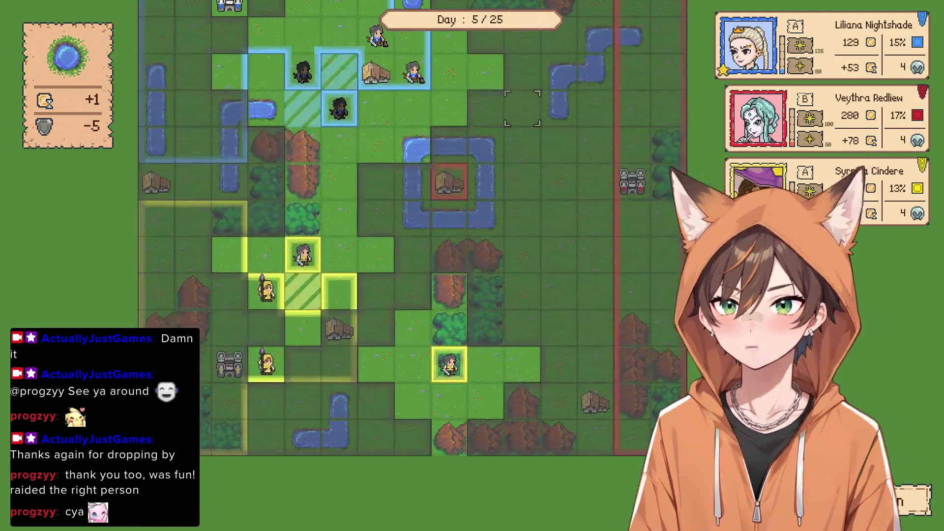
pyautogui.press('s')
pyautogui.press('s')
pyautogui.press('s')
pyautogui.press('d')
pyautogui.press('d')
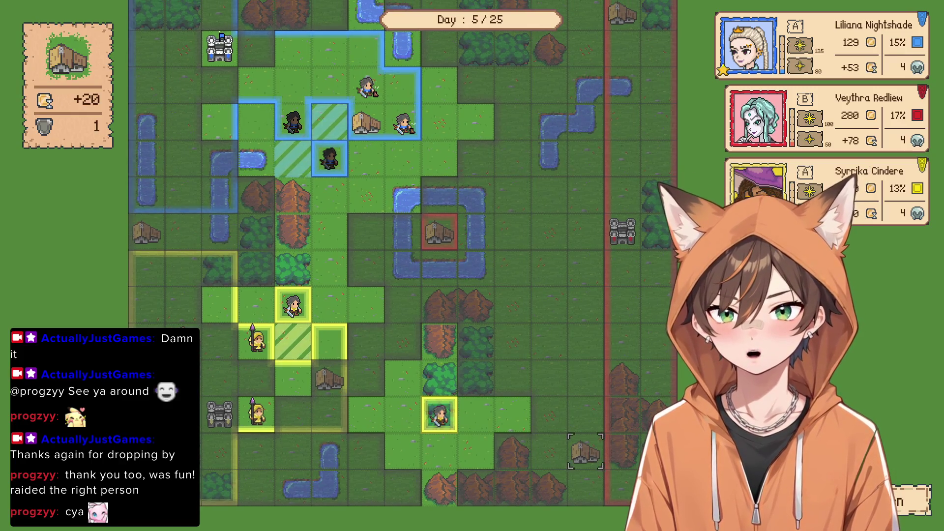
pyautogui.press('a')
pyautogui.press('w')
pyautogui.press('w')
pyautogui.press('w')
pyautogui.press('a')
pyautogui.press('a')
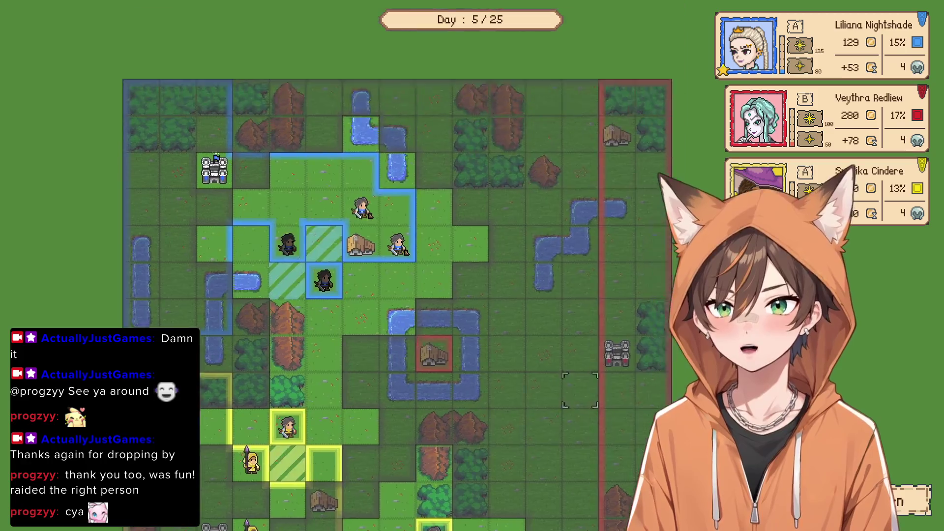
# Send the knight and a swordsman east past the village
pyautogui.press('a')
pyautogui.press('a')
pyautogui.press('a')
pyautogui.press('w')
pyautogui.press('w')
pyautogui.press('space')
pyautogui.press('d')
pyautogui.press('d')
pyautogui.press('d')
pyautogui.press('d')
pyautogui.press('d')
pyautogui.press('d')
pyautogui.press('w')
pyautogui.press('w')
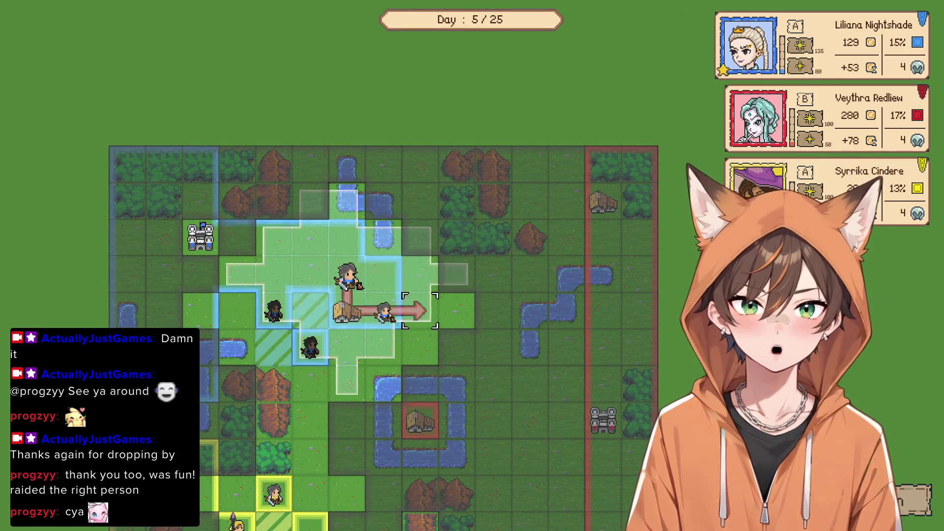
pyautogui.click(457, 273)
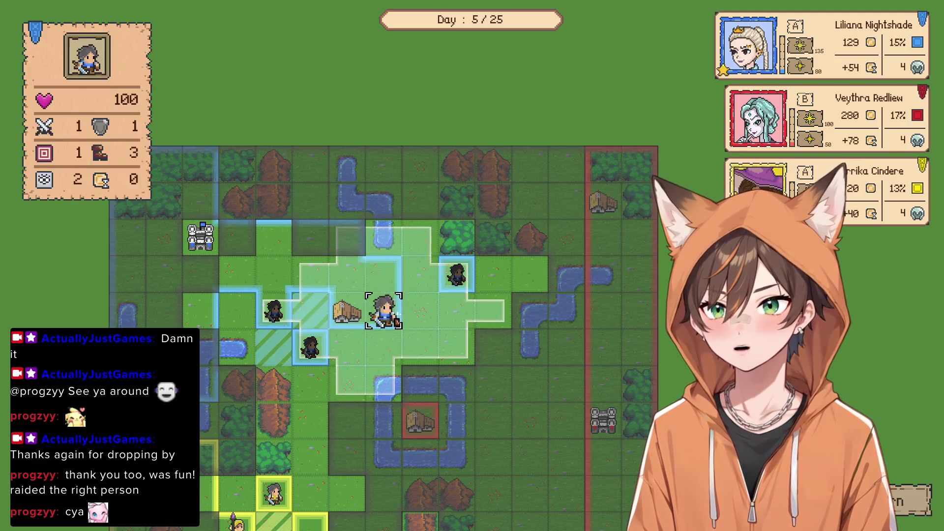
pyautogui.click(385, 313)
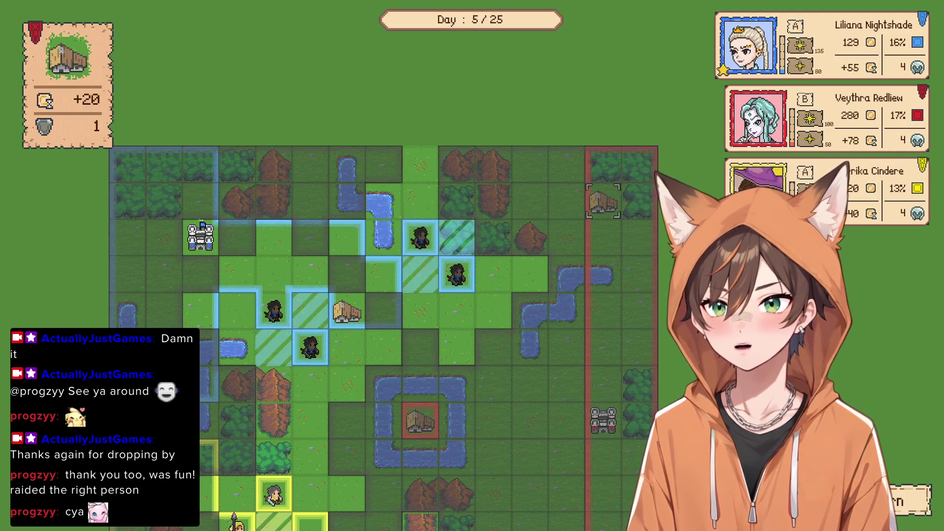
# Open recruitment at Liliana's castle and view the 60-gold Mages
pyautogui.click(201, 238)
pyautogui.press('Down')
pyautogui.press('Down')
pyautogui.press('Right')
pyautogui.press('Right')
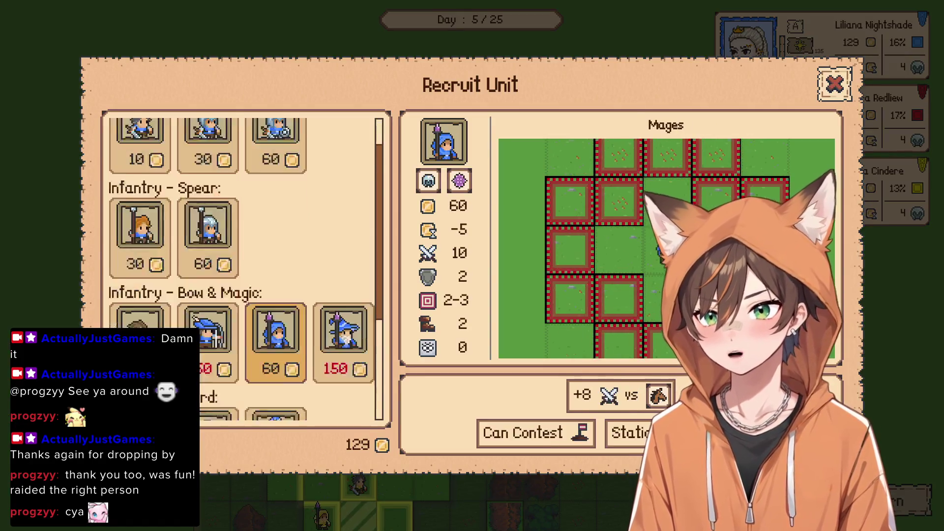
# Recruit a Light Cavalry unit, leaving Liliana 59 gold, and watch the rivals' turns
pyautogui.press('Down')
pyautogui.press('Left')
pyautogui.press('Left')
pyautogui.press('Return')
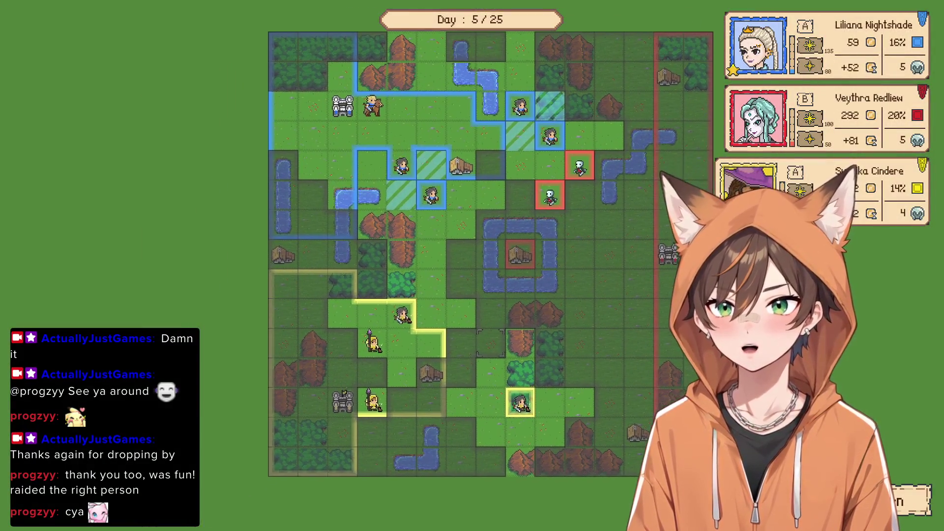
pyautogui.click(354, 340)
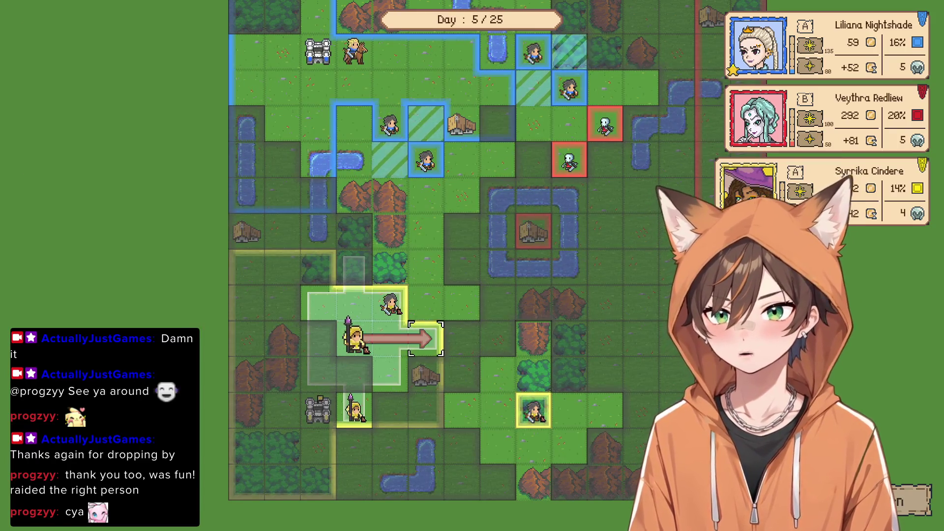
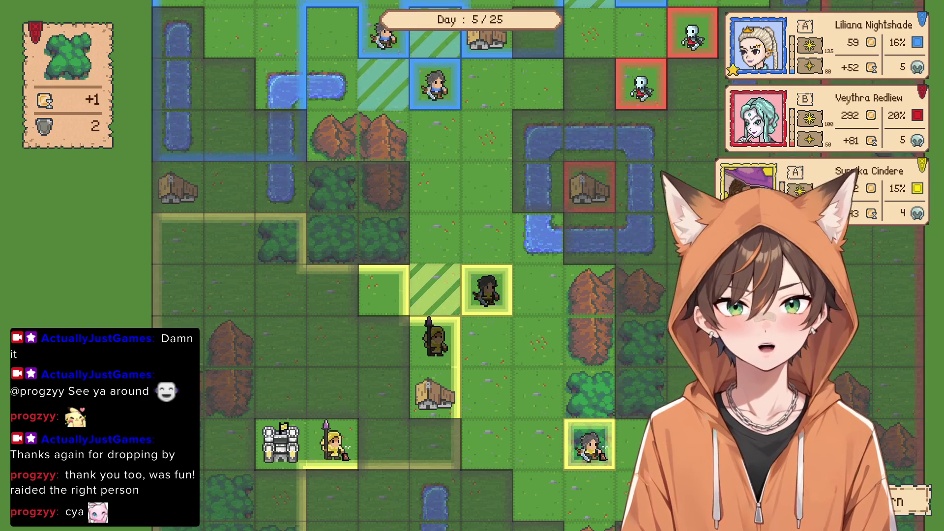
# Move the spearman south down the path, then recruit a unit and place it right of the castle
pyautogui.click(334, 442)
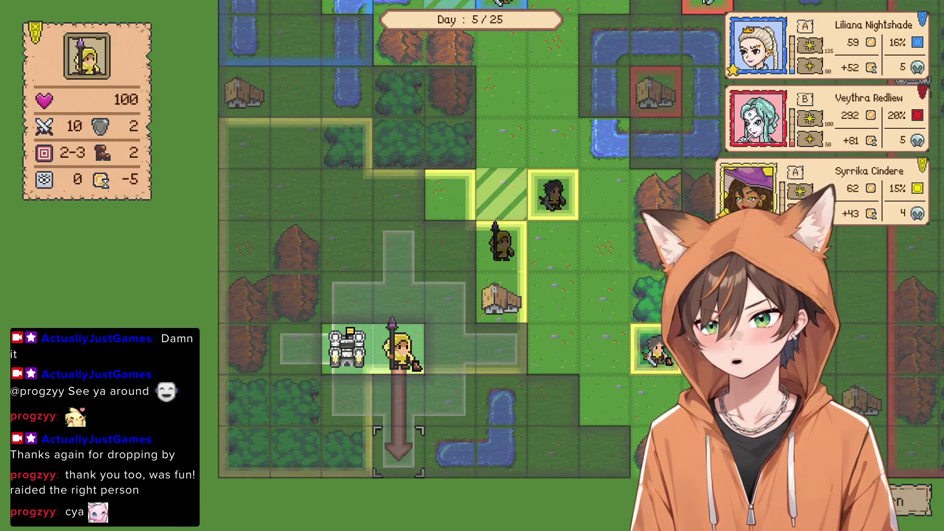
pyautogui.click(450, 398)
pyautogui.click(347, 350)
pyautogui.click(139, 162)
pyautogui.click(398, 347)
# Advance the bottom-right swordsman up toward the mountains
pyautogui.scroll(-2, 442, 344)
pyautogui.scroll(3, 349, 443)
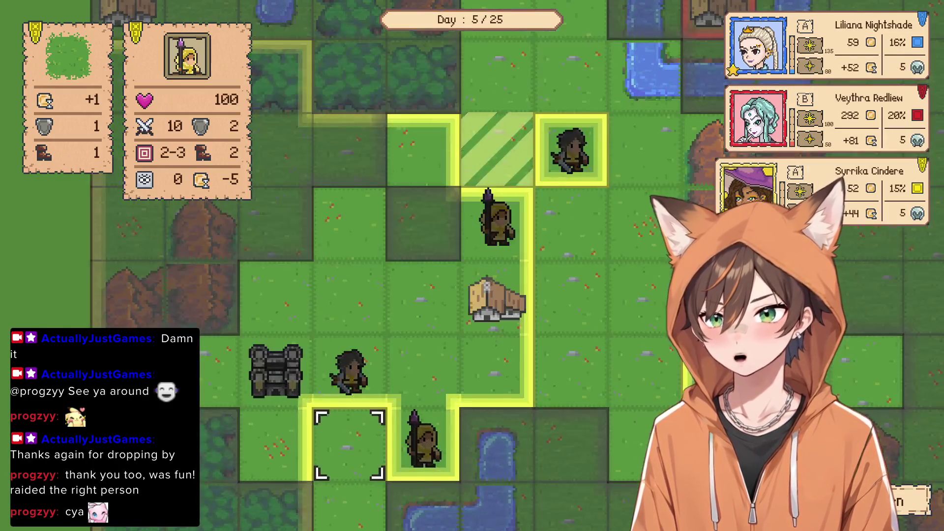
pyautogui.scroll(-2, 560, 295)
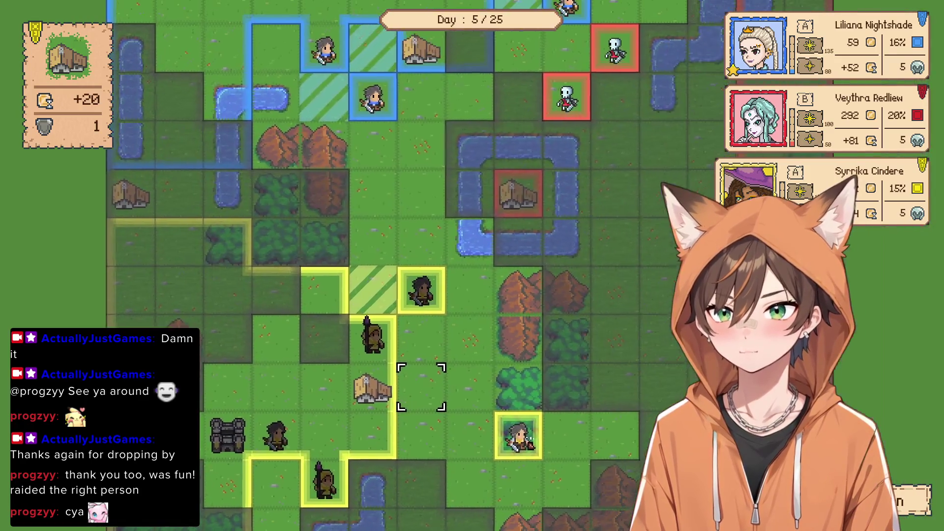
pyautogui.scroll(2, 423, 383)
pyautogui.scroll(-2, 426, 270)
pyautogui.click(595, 455)
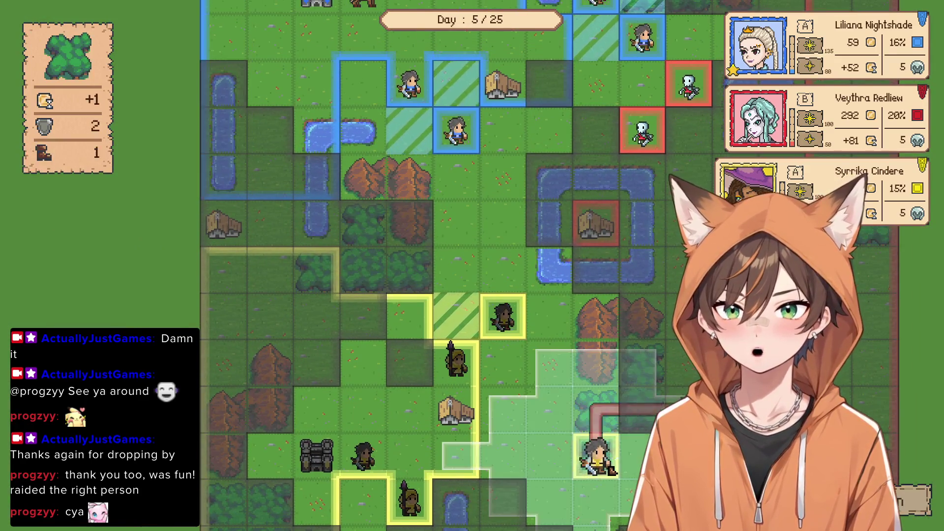
pyautogui.click(583, 357)
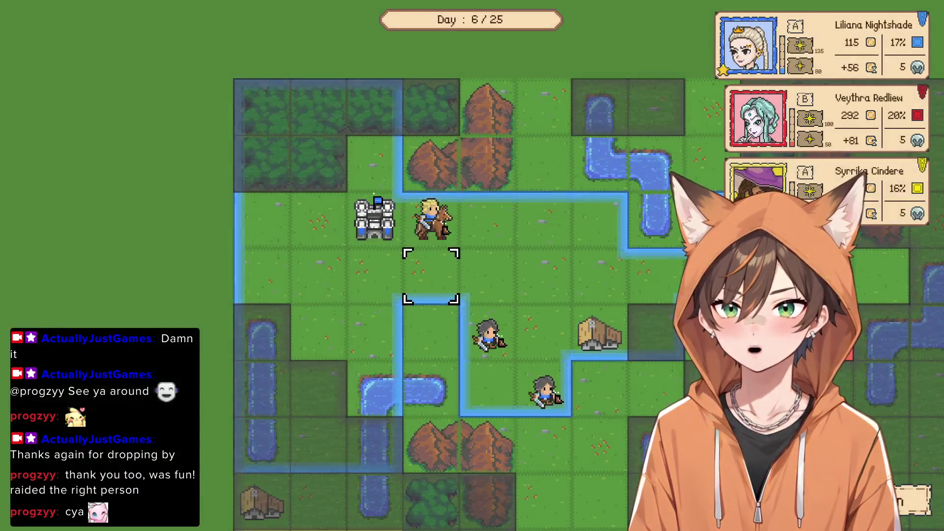
# Move the knight down, then send the bottom-left swordsman to attack the bottom skeleton
pyautogui.click(430, 218)
pyautogui.click(344, 337)
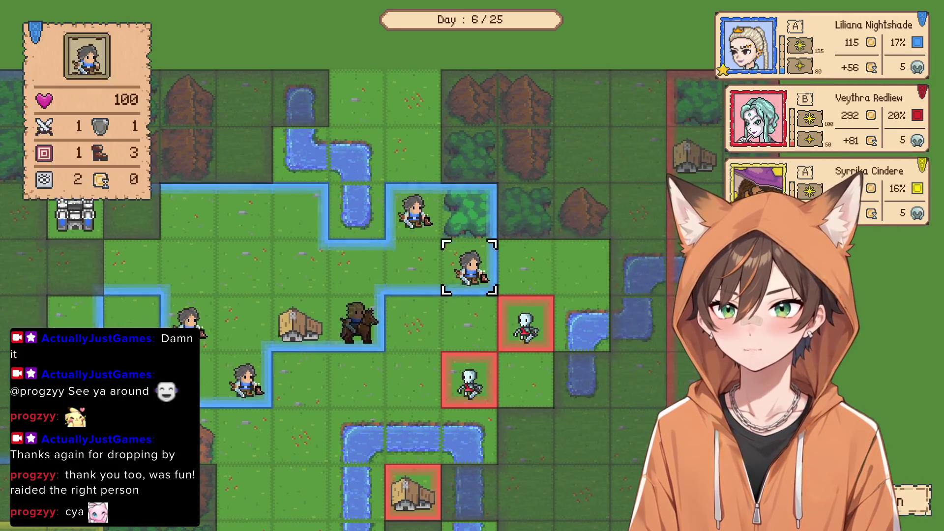
pyautogui.click(416, 218)
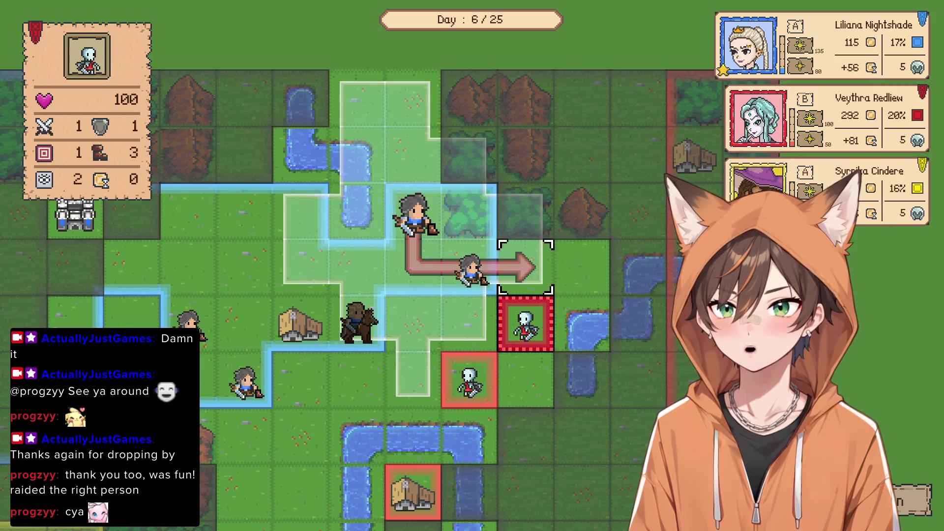
pyautogui.rightClick(525, 268)
pyautogui.click(192, 324)
pyautogui.click(243, 379)
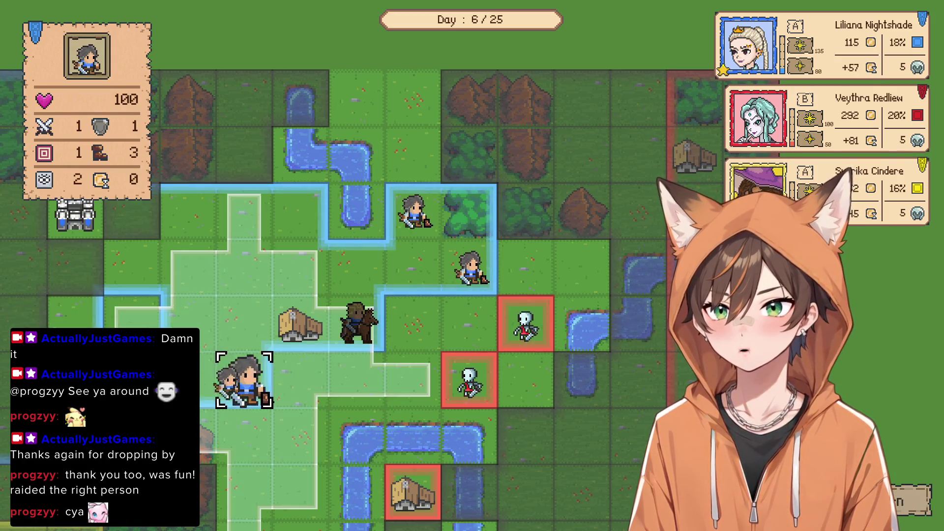
pyautogui.click(470, 382)
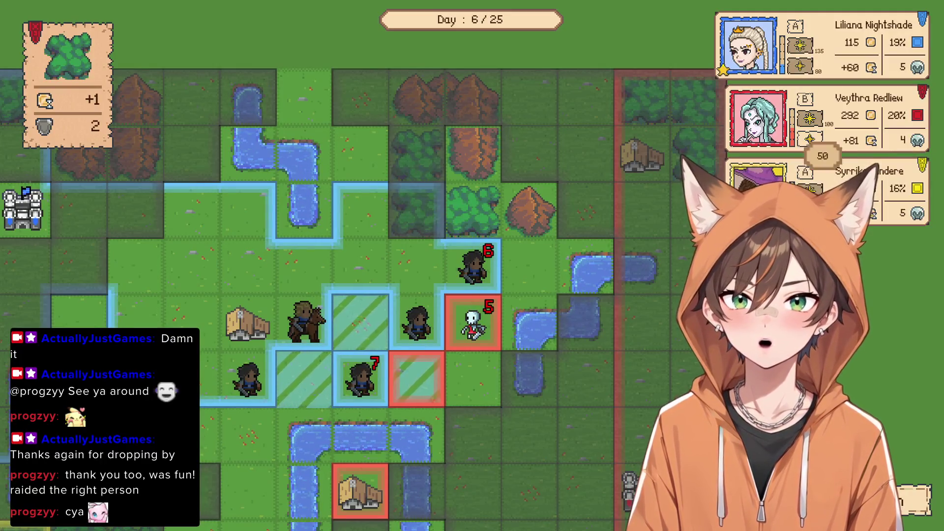
# Pan the board to bring the knight into view and check its stats
pyautogui.moveTo(811, 140)
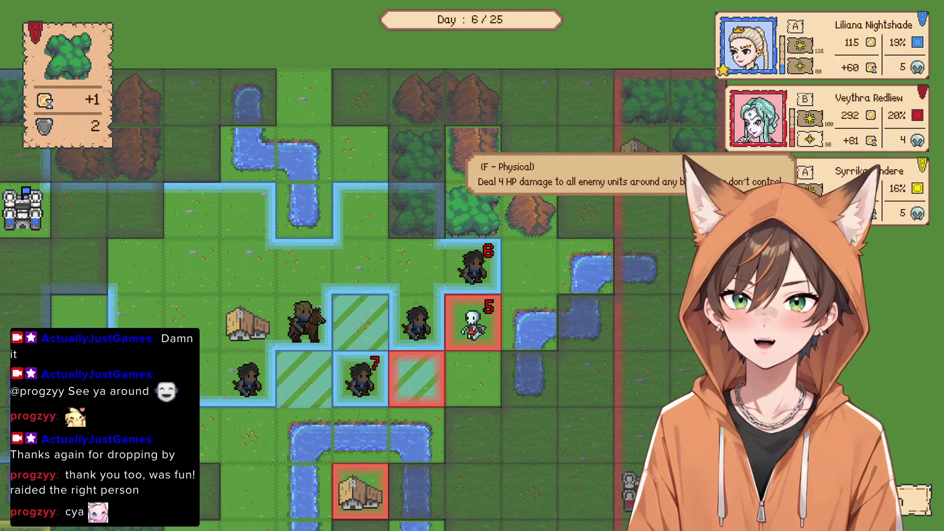
pyautogui.moveTo(528, 379)
pyautogui.mouseDown()
pyautogui.moveTo(626, 330)
pyautogui.moveTo(668, 332)
pyautogui.mouseUp()
pyautogui.click(445, 277)
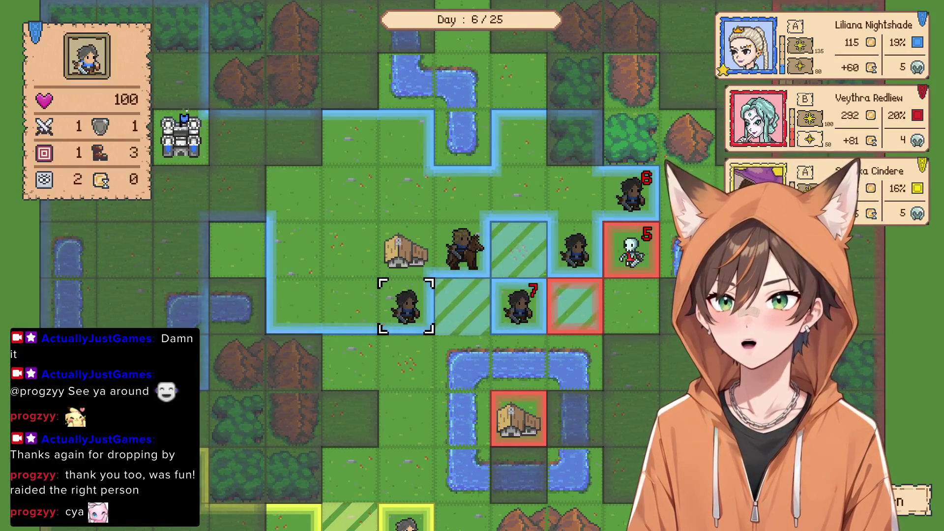
pyautogui.scroll(-3, 519, 249)
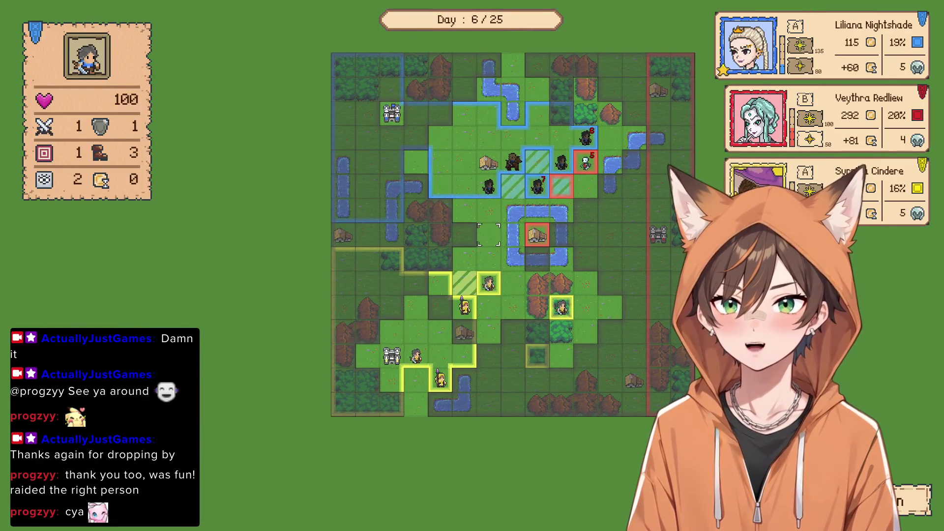
pyautogui.scroll(2, 465, 266)
pyautogui.scroll(-2, 465, 252)
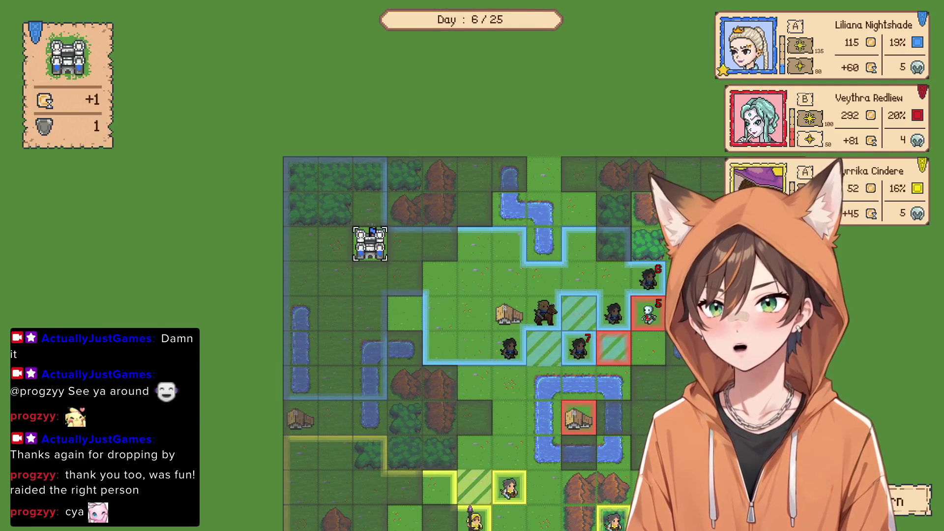
# Recruit a Light Cavalry at the castle
pyautogui.click(369, 242)
pyautogui.click(275, 374)
pyautogui.scroll(-2, 241, 270)
pyautogui.click(276, 285)
pyautogui.click(140, 285)
pyautogui.scroll(-1, 241, 270)
pyautogui.press('Return')
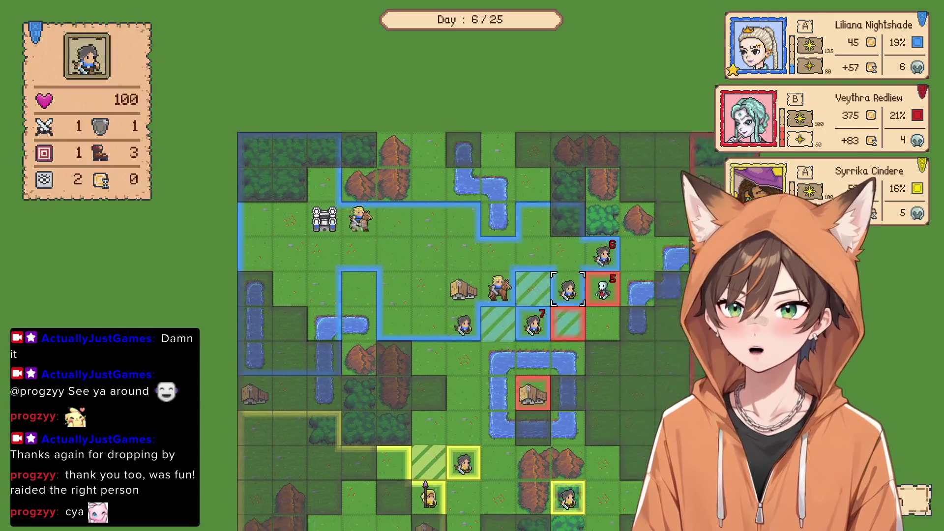
# End the turn, let the enemy turns pass until Day 7, then select the cavalry
pyautogui.press('space')
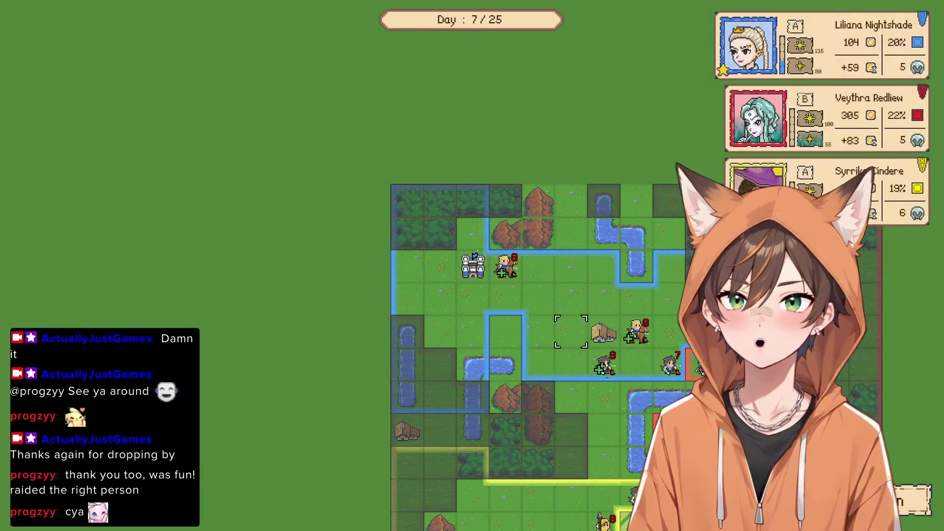
pyautogui.click(507, 268)
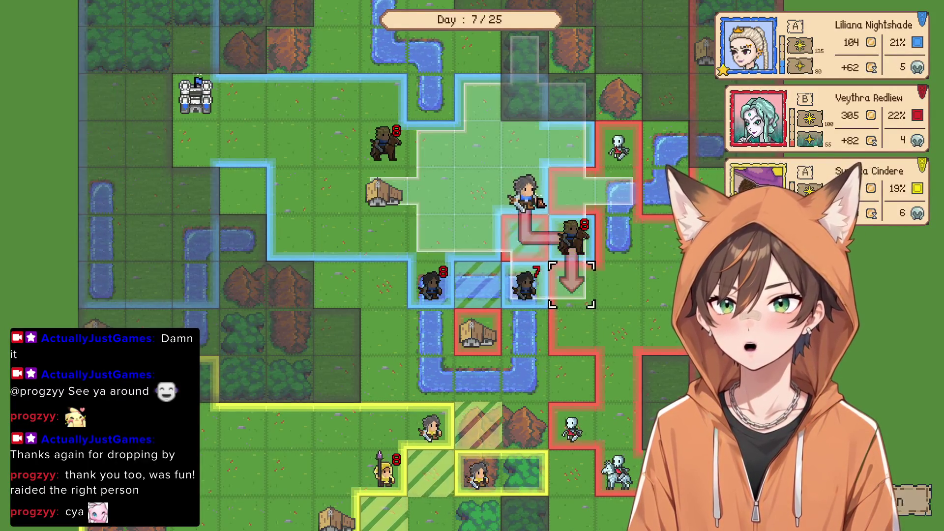
# Steer the swordsman with the arrow keys to the tile beside the skeleton and confirm
pyautogui.press('Up')
pyautogui.press('Up')
pyautogui.press('Up')
pyautogui.press('Left')
pyautogui.press('Right')
pyautogui.press('Down')
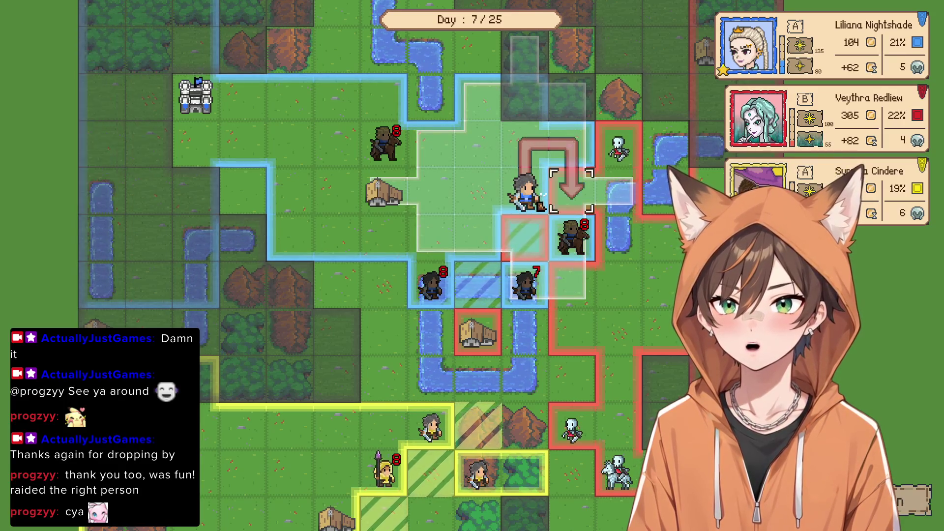
pyautogui.press('Up')
pyautogui.press('Return')
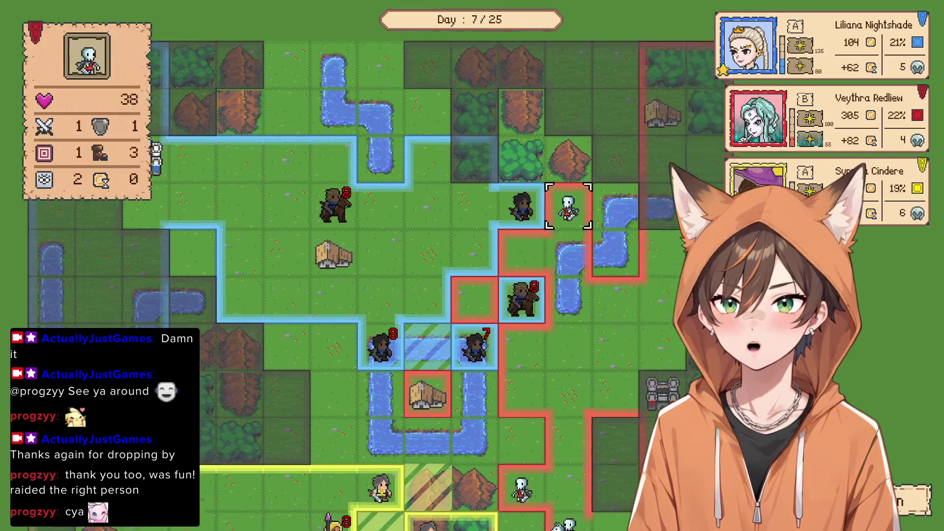
pyautogui.press('Up')
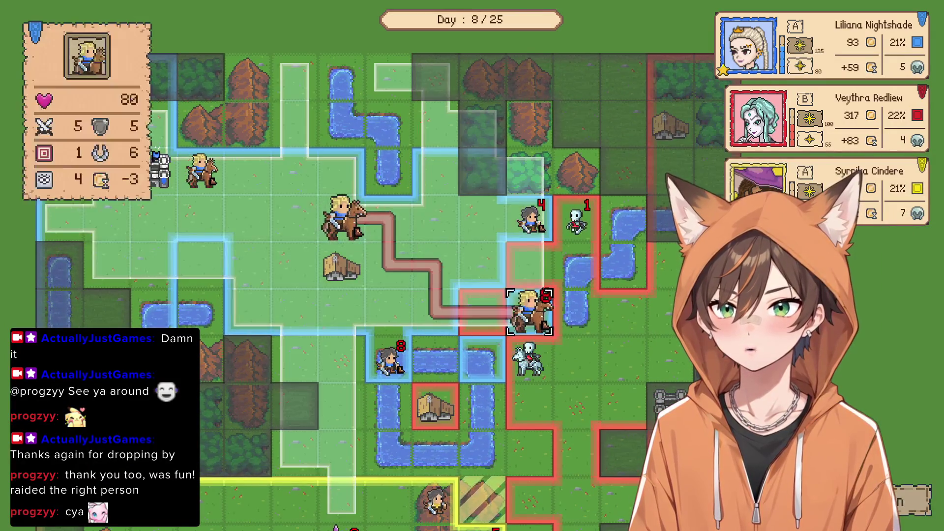
# Send the blue cavalry to the tile beside the skeleton to attack it
pyautogui.click(531, 219)
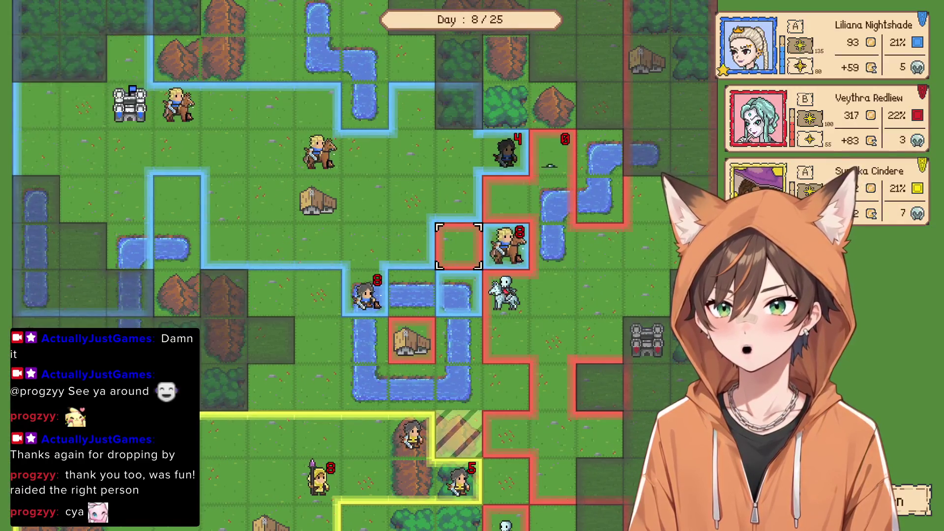
pyautogui.click(317, 152)
pyautogui.click(507, 244)
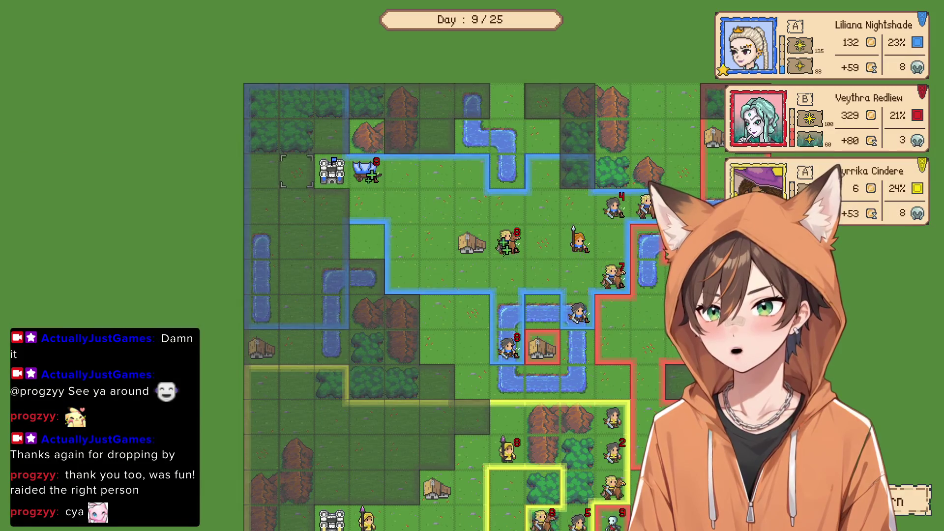
# Recruit Heavy Swordsmen at the castle
pyautogui.click(333, 171)
pyautogui.press('Escape')
pyautogui.click(332, 172)
pyautogui.click(620, 392)
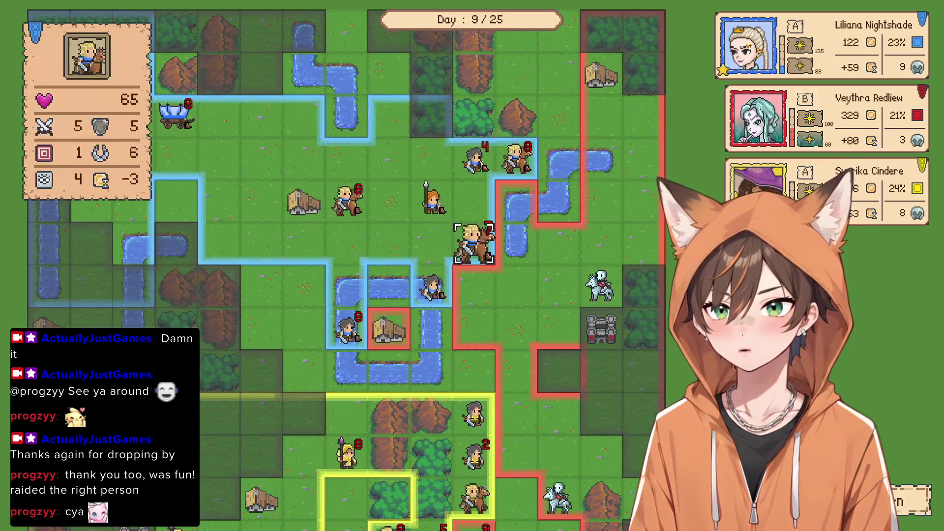
# Cancel the cavalry's pending move and send it to attack the skeleton rider
pyautogui.click(473, 243)
pyautogui.rightClick(601, 328)
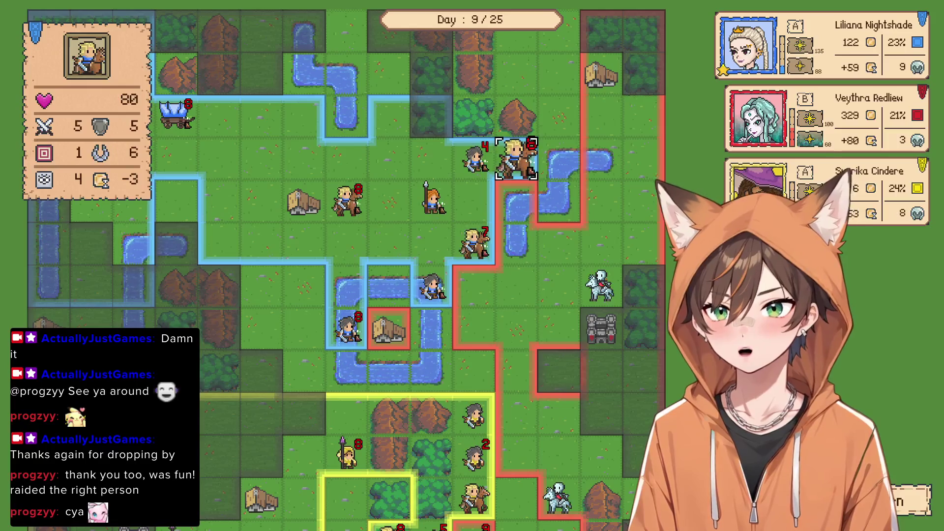
pyautogui.click(516, 158)
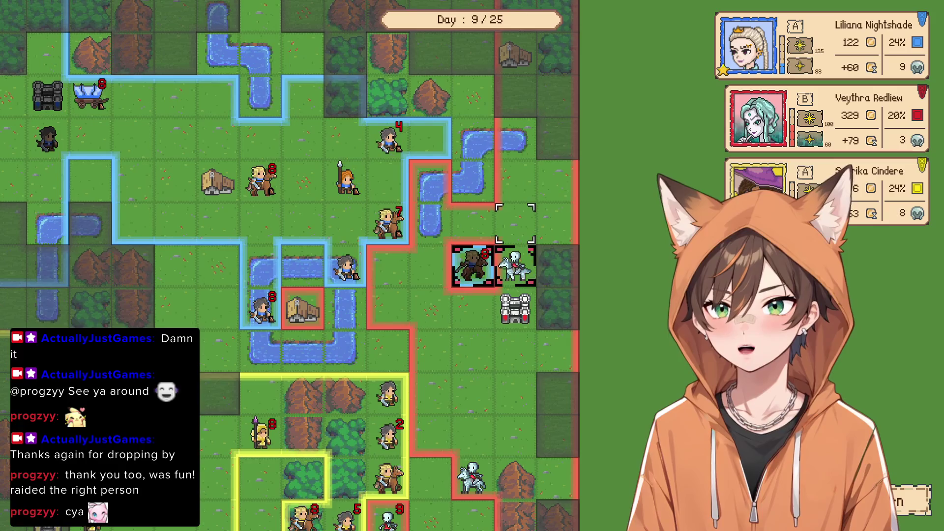
pyautogui.click(516, 224)
pyautogui.click(389, 224)
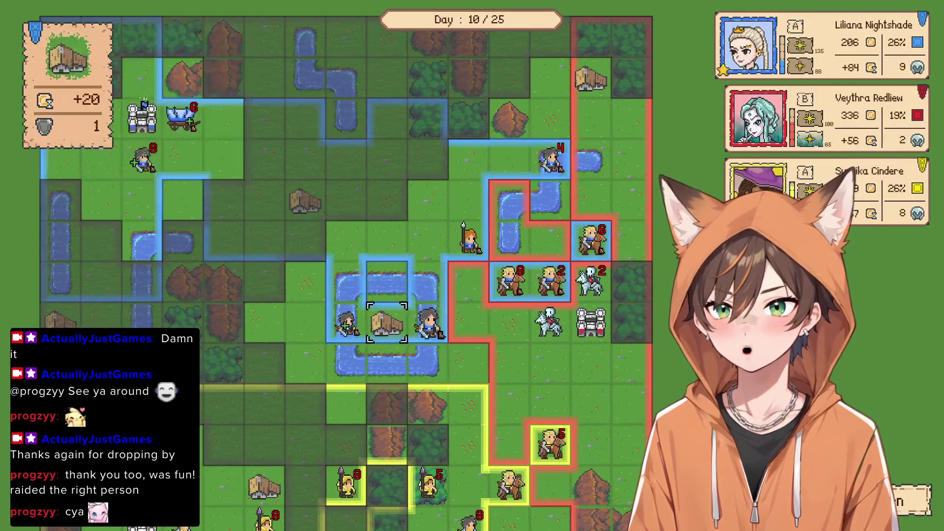
# Move the spearmen next to the skeleton riders and attack them
pyautogui.press('Up')
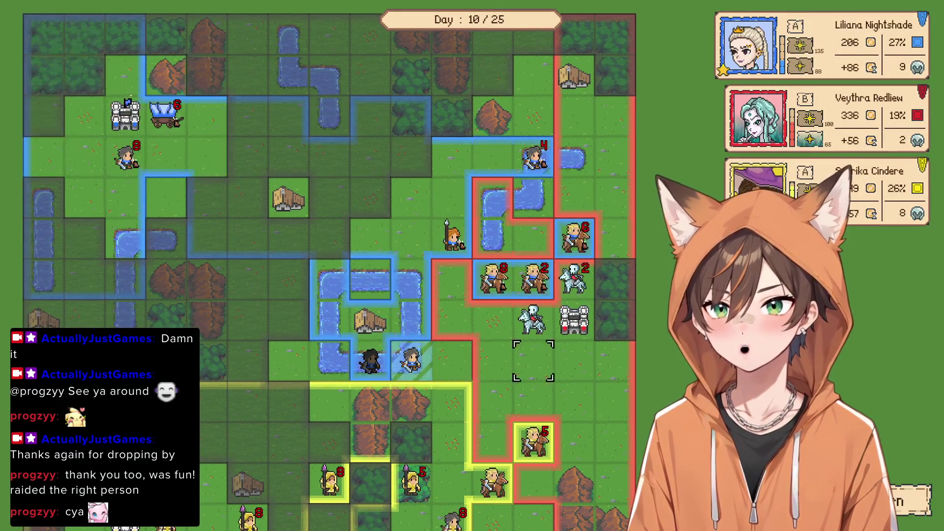
pyautogui.press('Up')
pyautogui.press('Up')
pyautogui.press('Return')
pyautogui.press('Down')
pyautogui.press('Down')
pyautogui.press('Right')
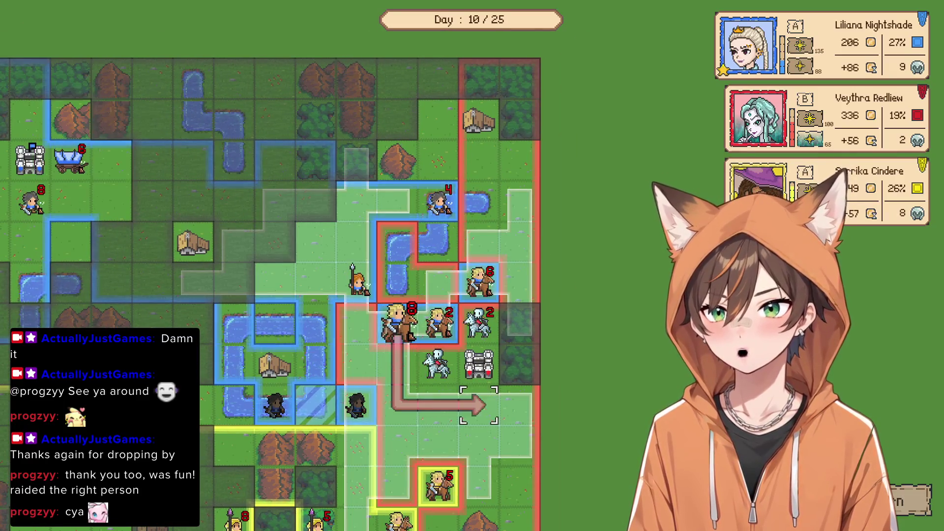
pyautogui.press('Left')
pyautogui.press('Left')
pyautogui.press('Left')
pyautogui.press('Up')
pyautogui.press('Up')
pyautogui.press('Up')
pyautogui.press('Return')
pyautogui.press('Down')
pyautogui.press('Right')
pyautogui.press('Return')
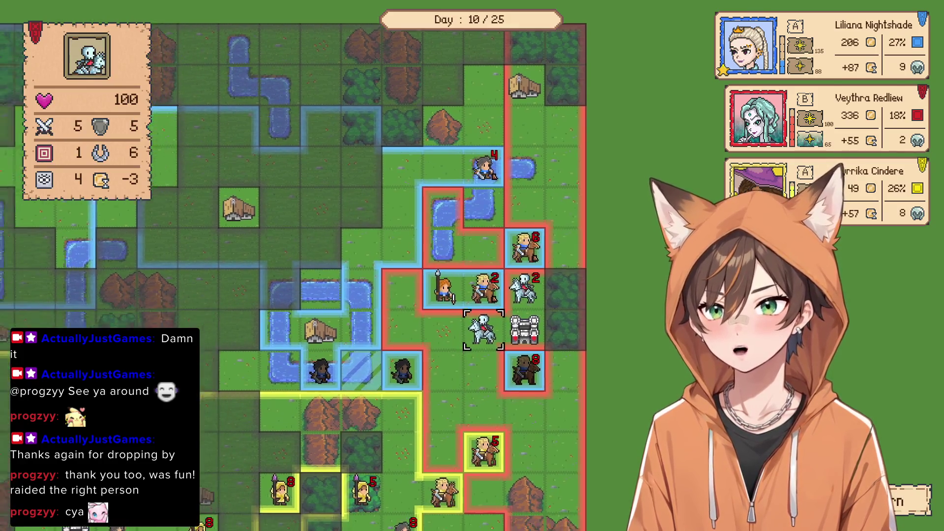
pyautogui.press('Return')
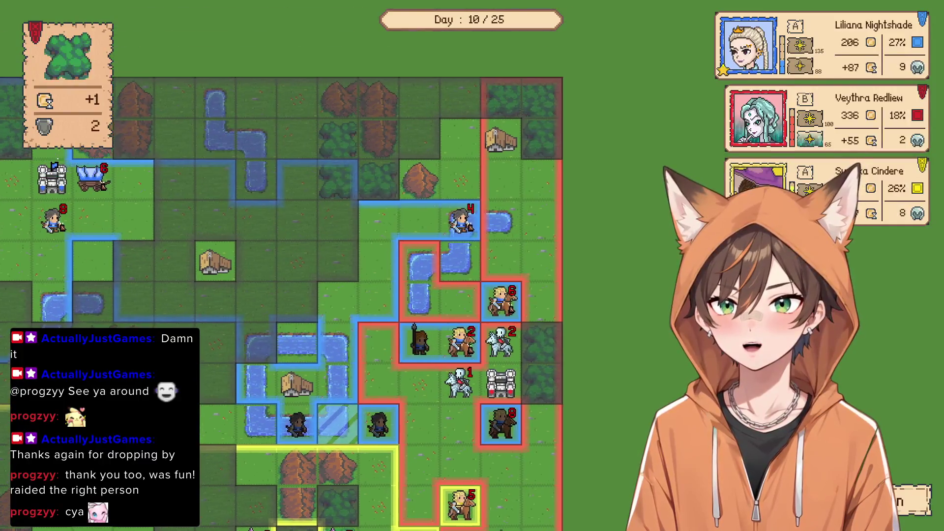
# Move the knight beside the weakened skeleton and destroy it
pyautogui.click(458, 343)
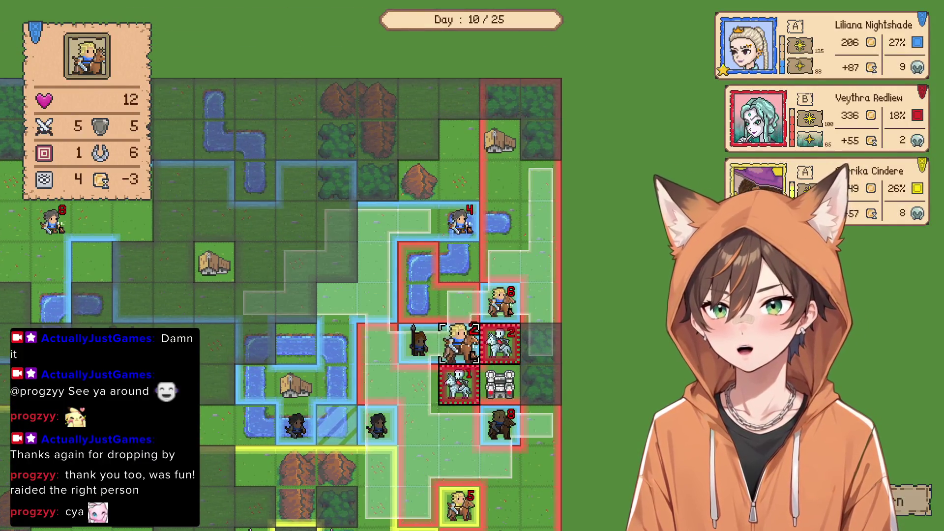
pyautogui.click(418, 385)
pyautogui.press('Return')
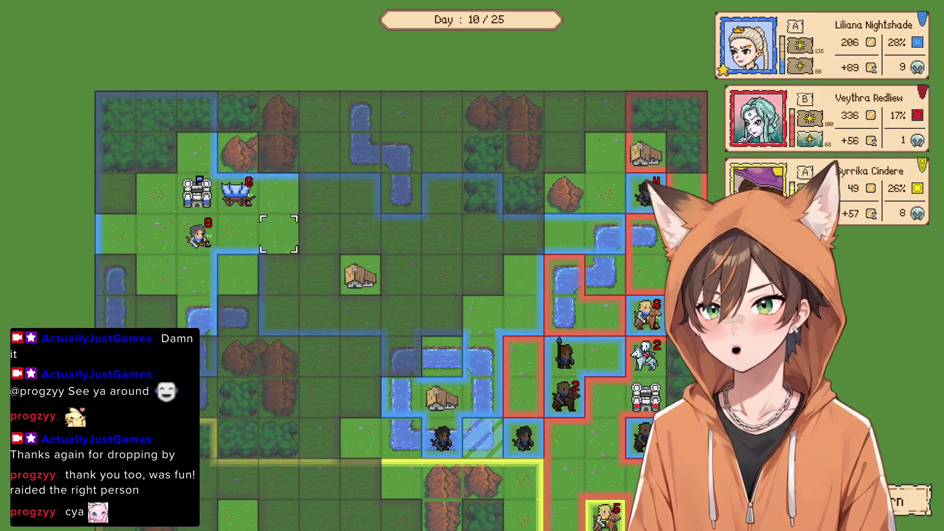
# Load the Light Swordsmen into the wagon, move it forward, and unload them there
pyautogui.press('Return')
pyautogui.press('Return')
pyautogui.press('Return')
pyautogui.press('Return')
pyautogui.press('Return')
pyautogui.press('Right')
pyautogui.press('Down')
pyautogui.press('Right')
pyautogui.press('Right')
pyautogui.press('Return')
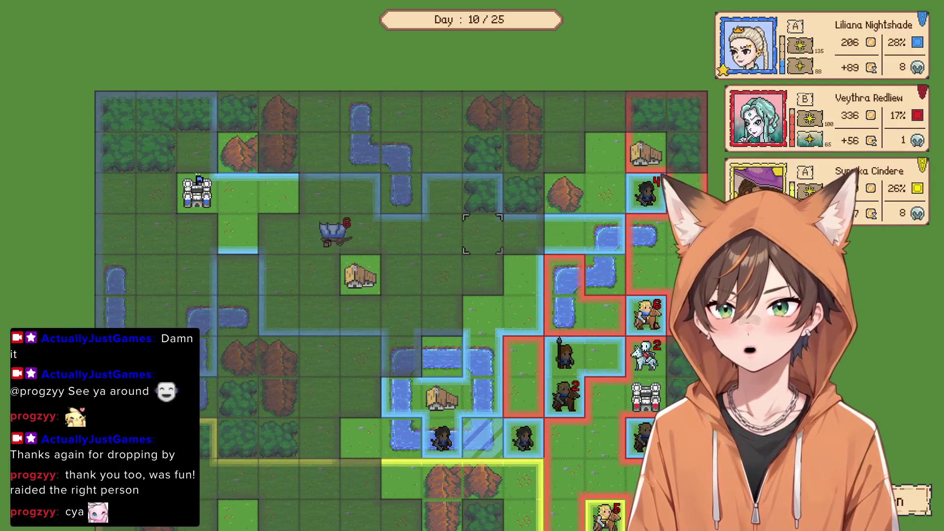
pyautogui.press('Right')
pyautogui.press('Right')
pyautogui.press('Right')
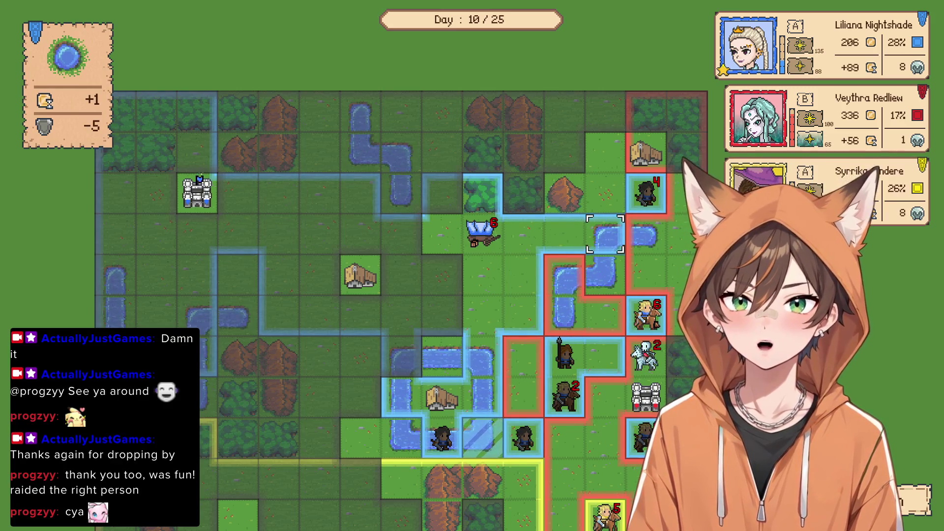
pyautogui.press('Left')
pyautogui.press('Left')
pyautogui.press('Left')
pyautogui.press('Return')
pyautogui.press('Return')
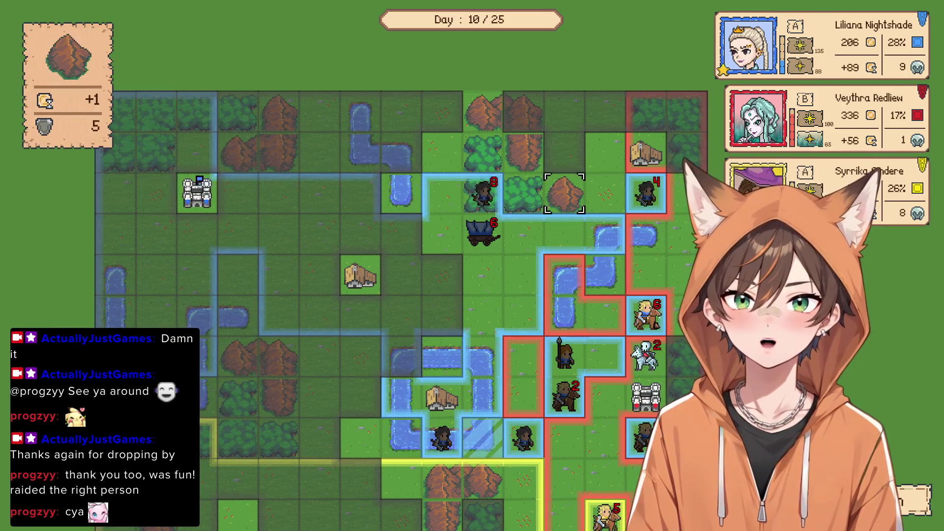
pyautogui.press('Left')
pyautogui.press('Left')
pyautogui.press('Return')
pyautogui.press('Right')
pyautogui.press('Right')
pyautogui.press('Escape')
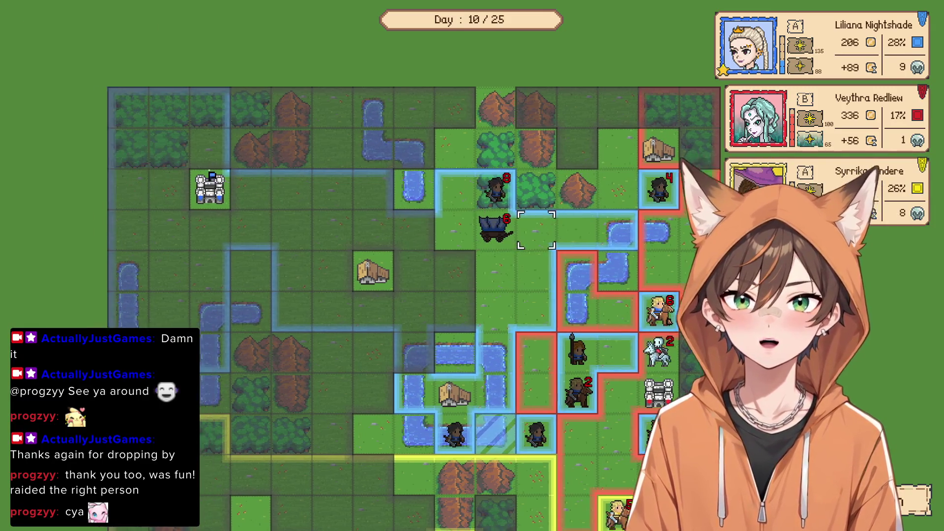
# Attack the skeleton rider with the cavalier, then bring up the castle's recruitment list
pyautogui.press('Left')
pyautogui.press('Left')
pyautogui.press('Left')
pyautogui.press('Down')
pyautogui.press('Down')
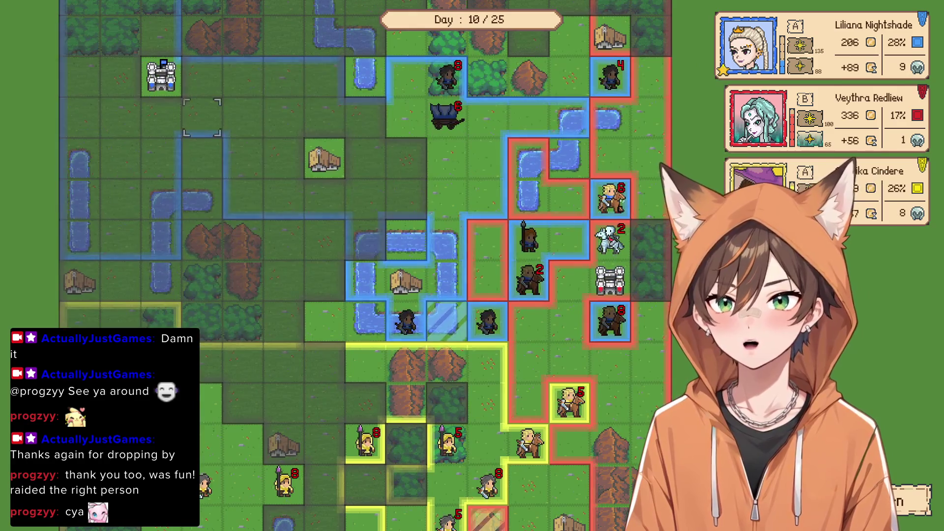
pyautogui.press('Right')
pyautogui.press('Right')
pyautogui.press('Right')
pyautogui.press('Down')
pyautogui.press('Down')
pyautogui.press('Down')
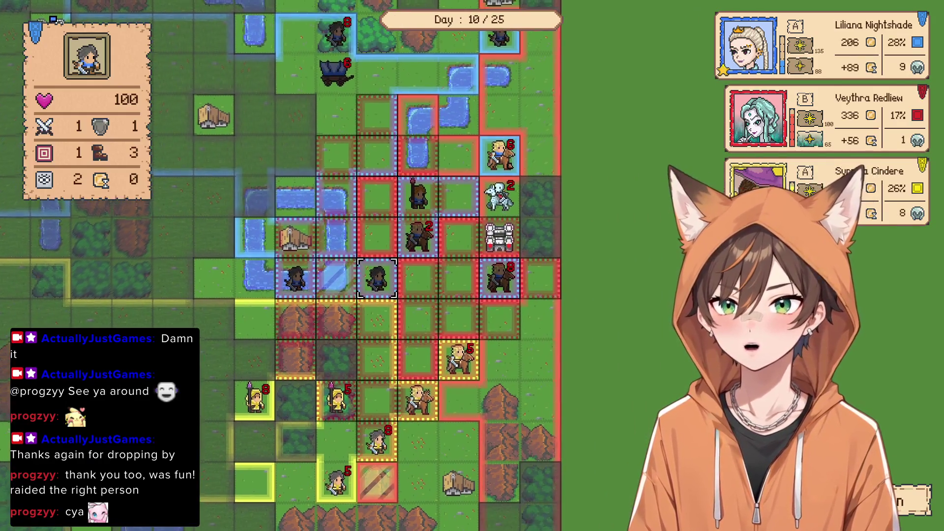
pyautogui.press('Right')
pyautogui.press('Right')
pyautogui.press('Right')
pyautogui.press('Up')
pyautogui.press('Up')
pyautogui.press('Up')
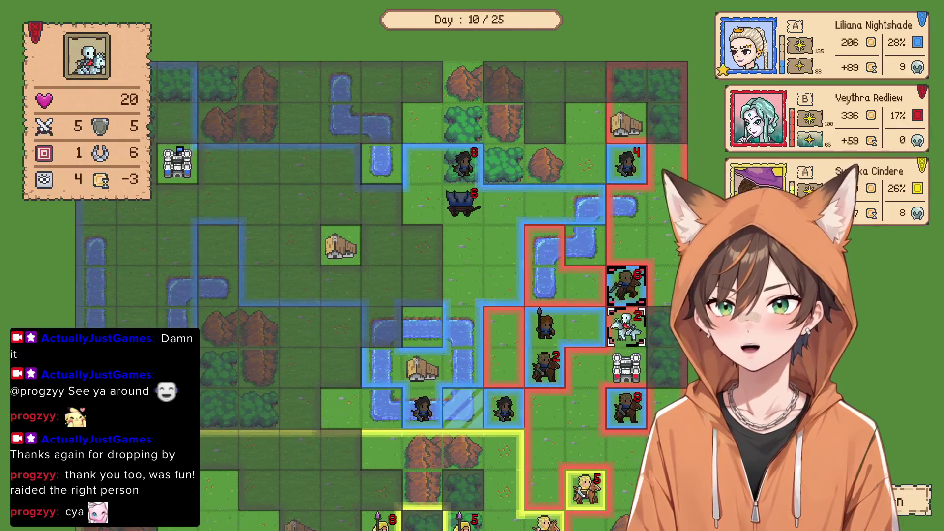
pyautogui.press('Return')
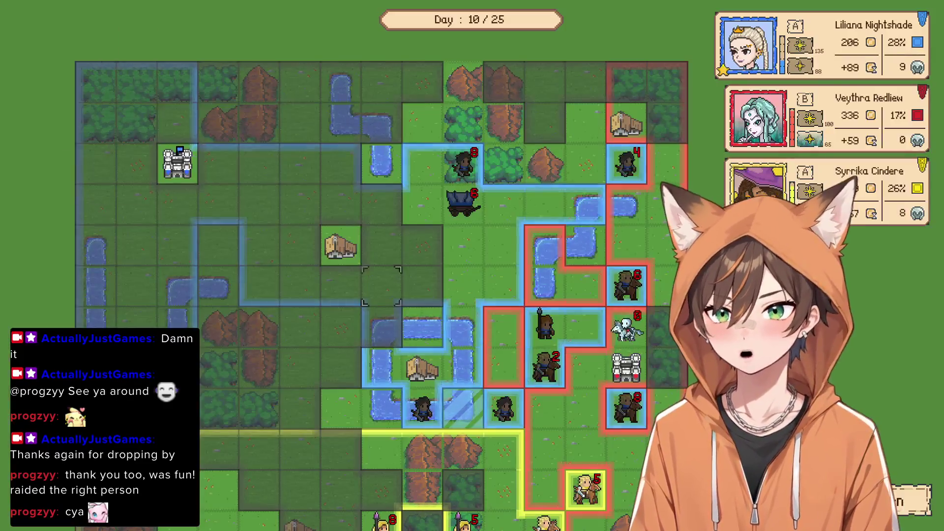
pyautogui.press('Return')
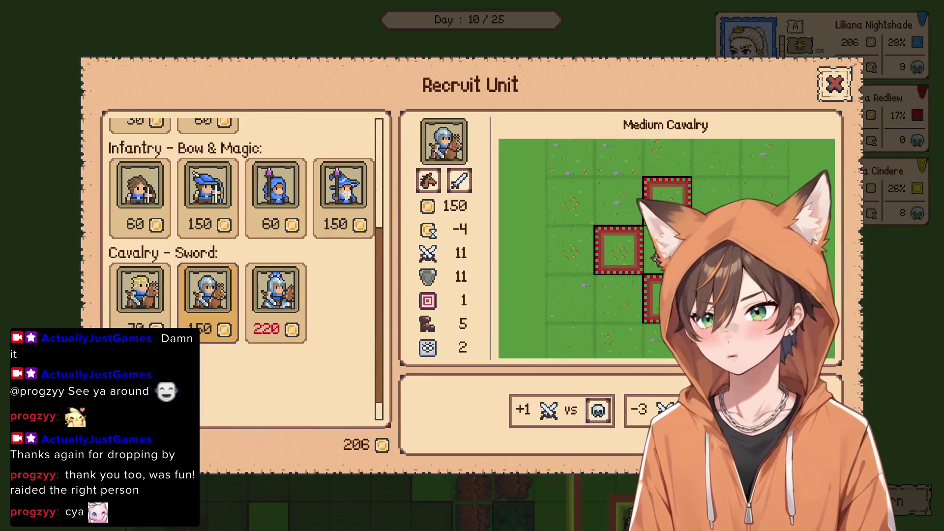
# Recruit a Medium Cavalry for 150 gold and keep playing until Victory on Day 12
pyautogui.press('Return')
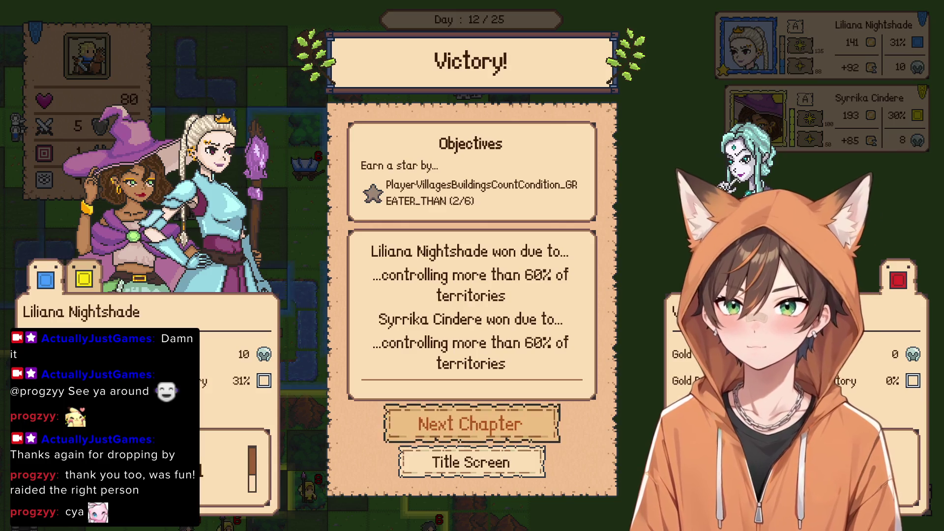
# Choose Title Screen on the Victory panel to return to the main menu
pyautogui.click(472, 463)
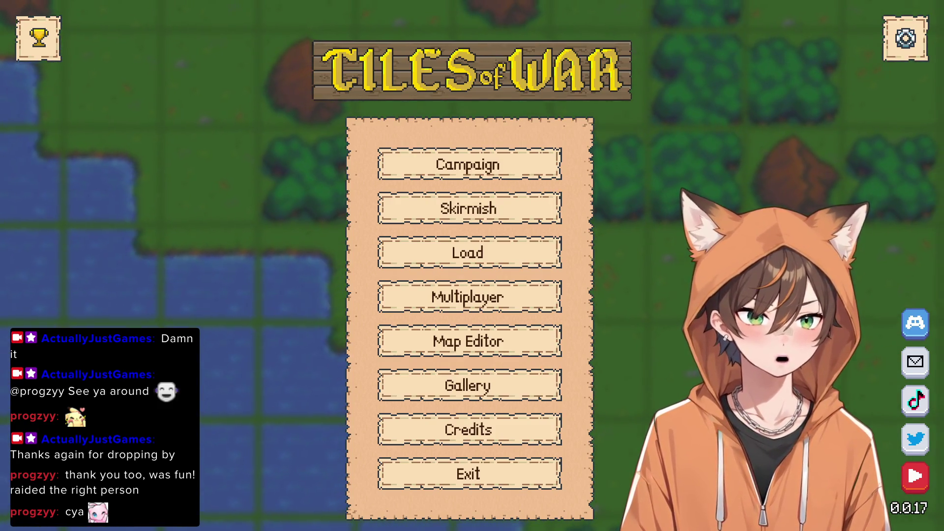
# Enter the Humans campaign's Map Library and move through the list to map 8
pyautogui.click(470, 164)
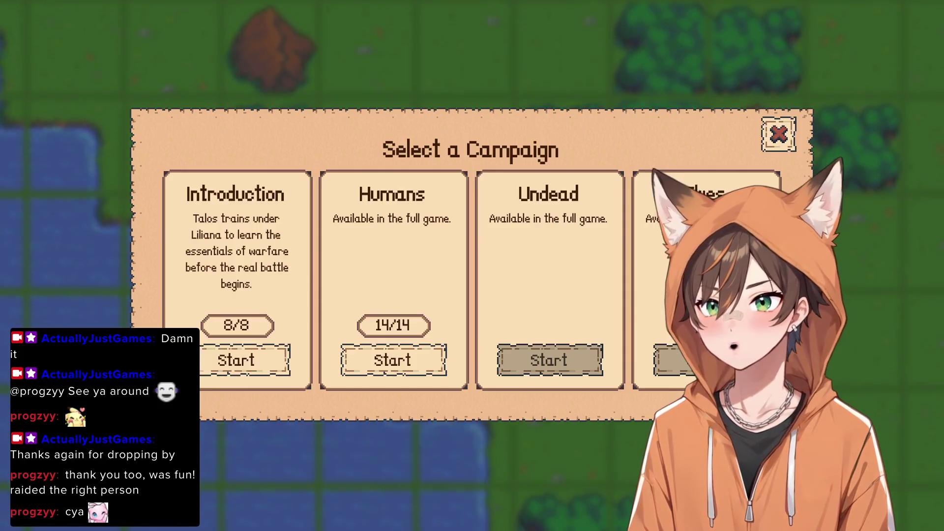
pyautogui.press('Left')
pyautogui.press('Return')
pyautogui.press('Down')
pyautogui.press('Down')
pyautogui.press('Down')
pyautogui.press('Up')
pyautogui.press('Up')
pyautogui.press('Down')
pyautogui.press('Up')
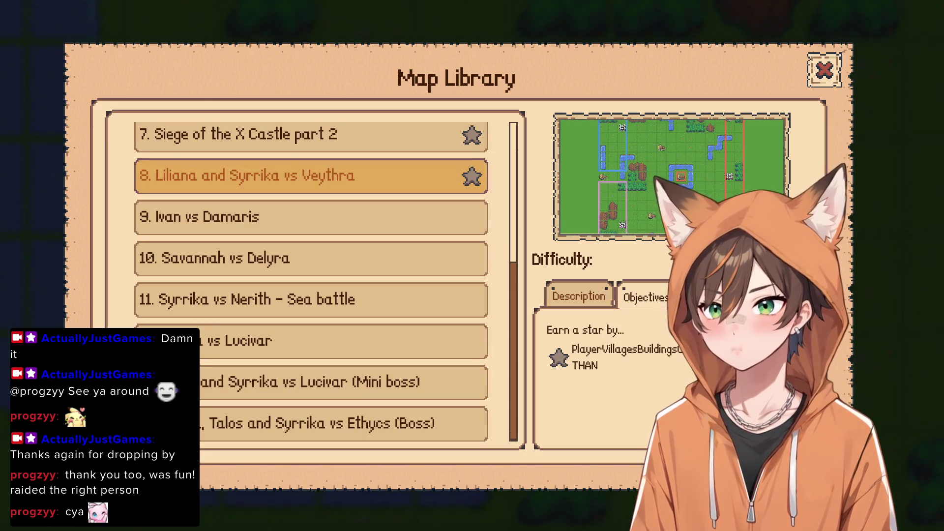
pyautogui.press('Right')
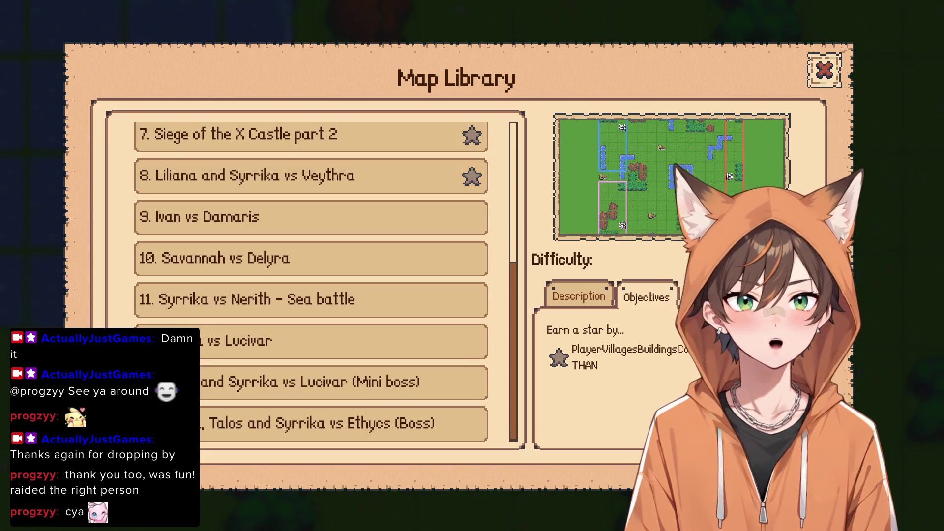